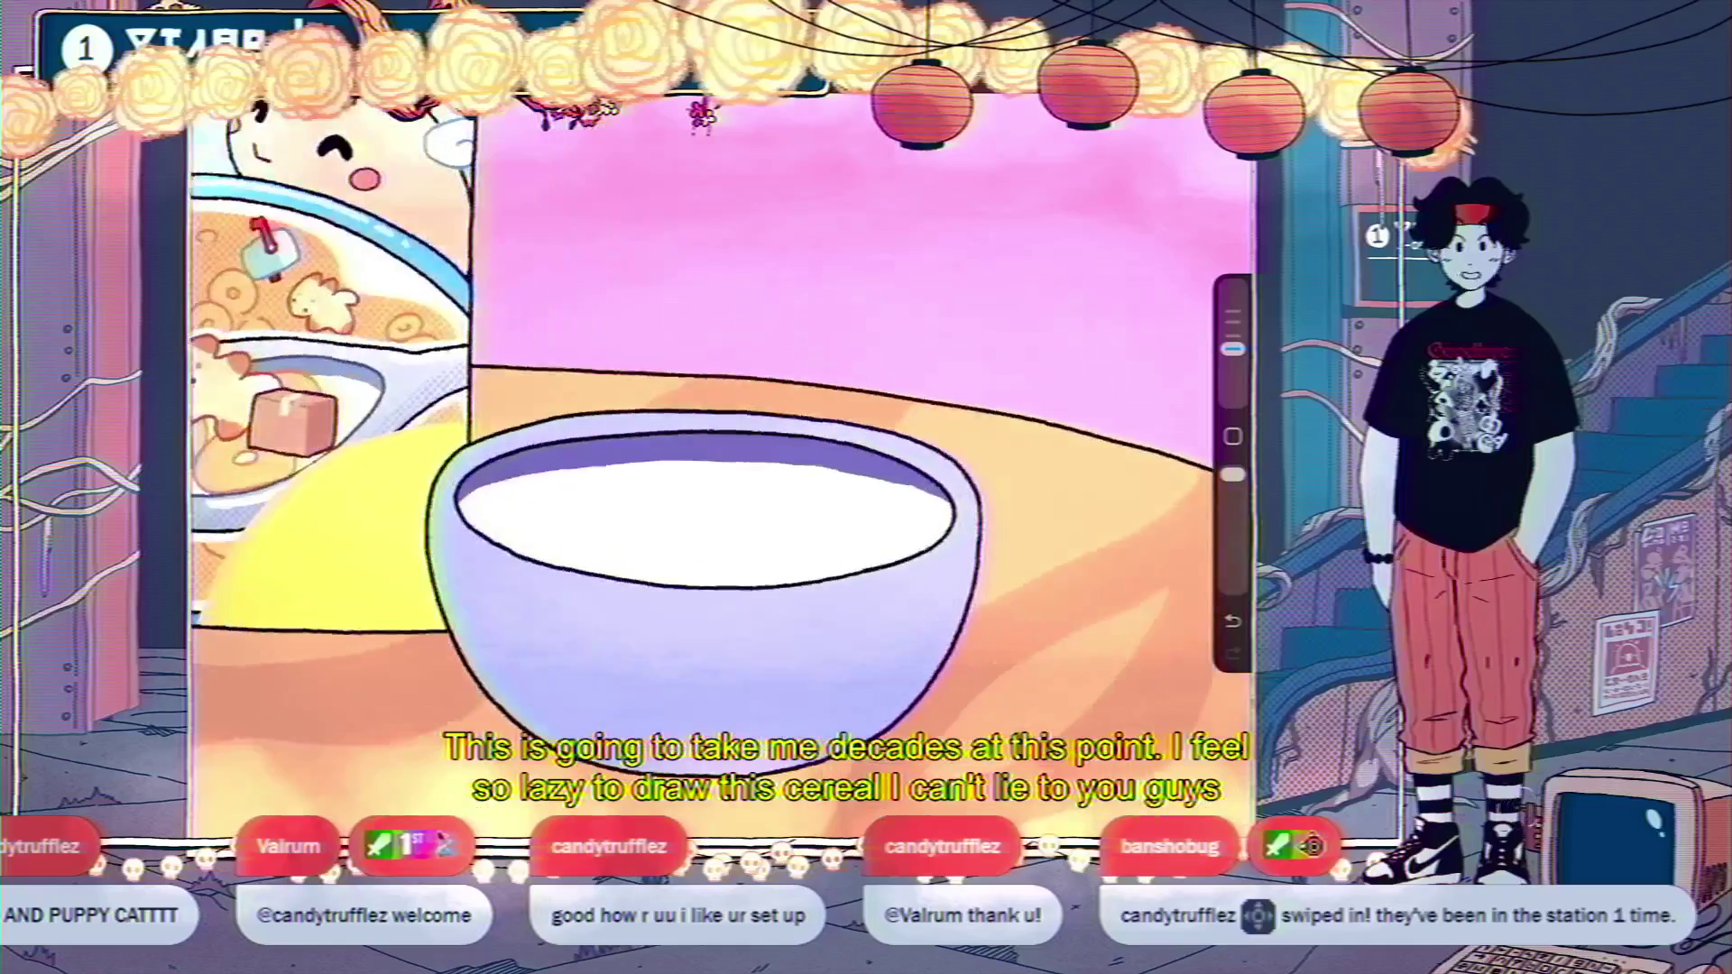
Check the layer list, then zoom in on the milk bowl.
key("l")
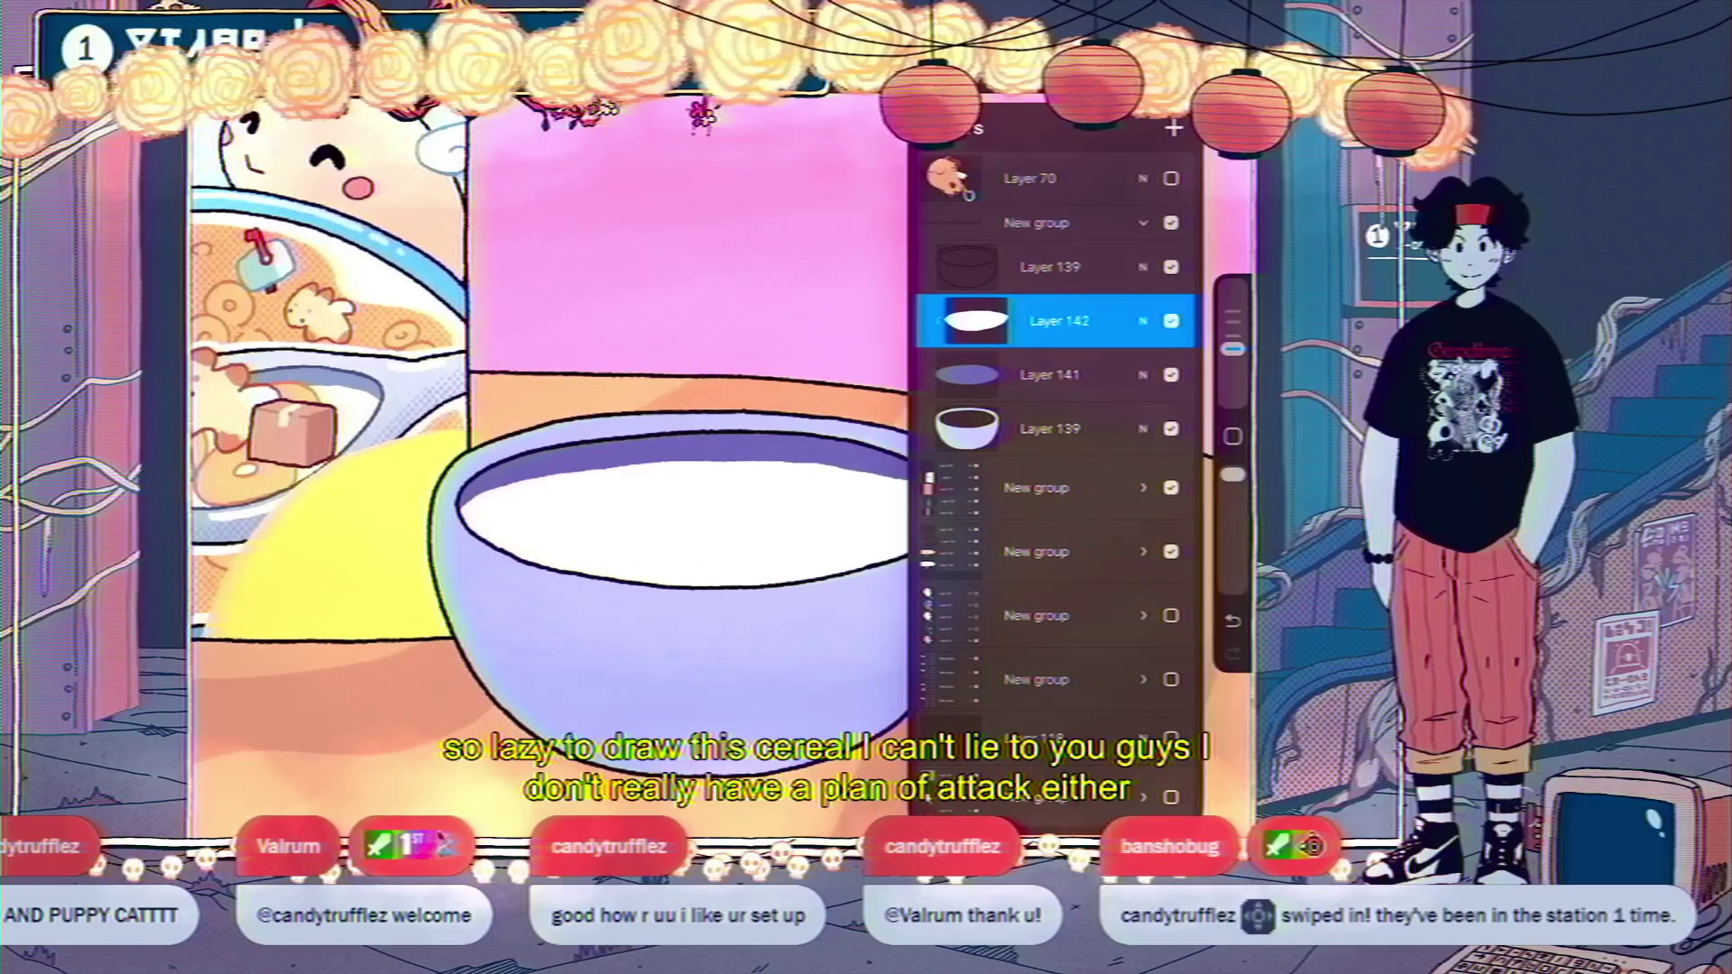
key("l")
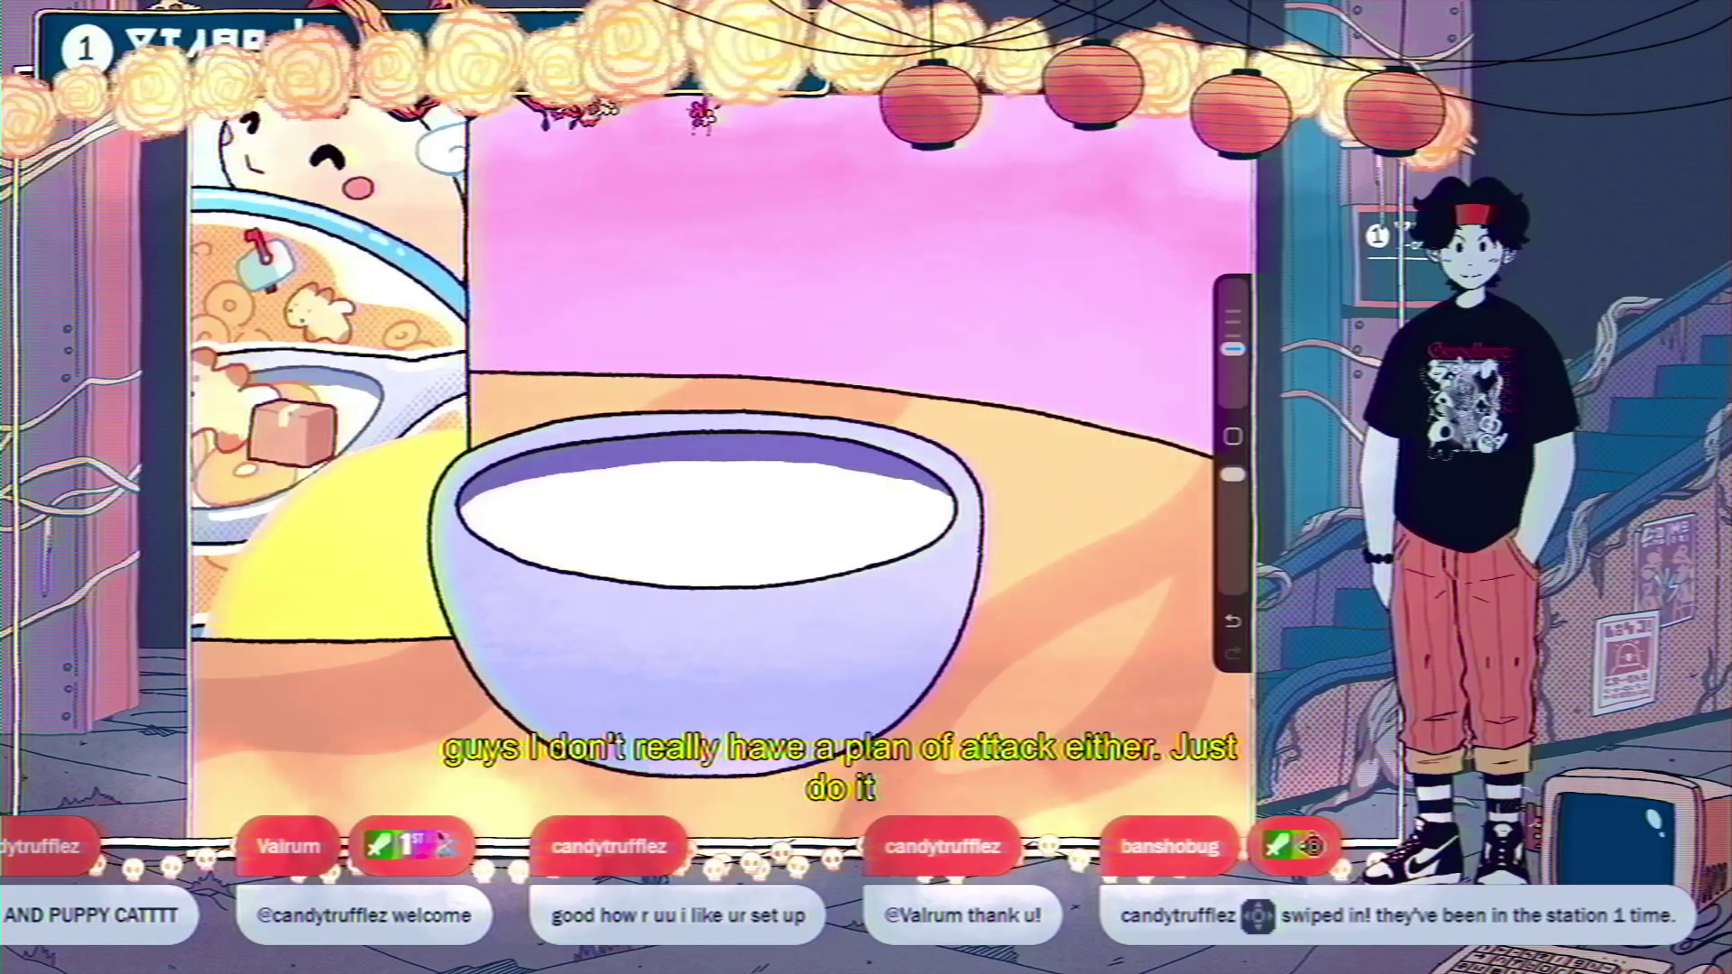
scroll(906, 487, "up", 3)
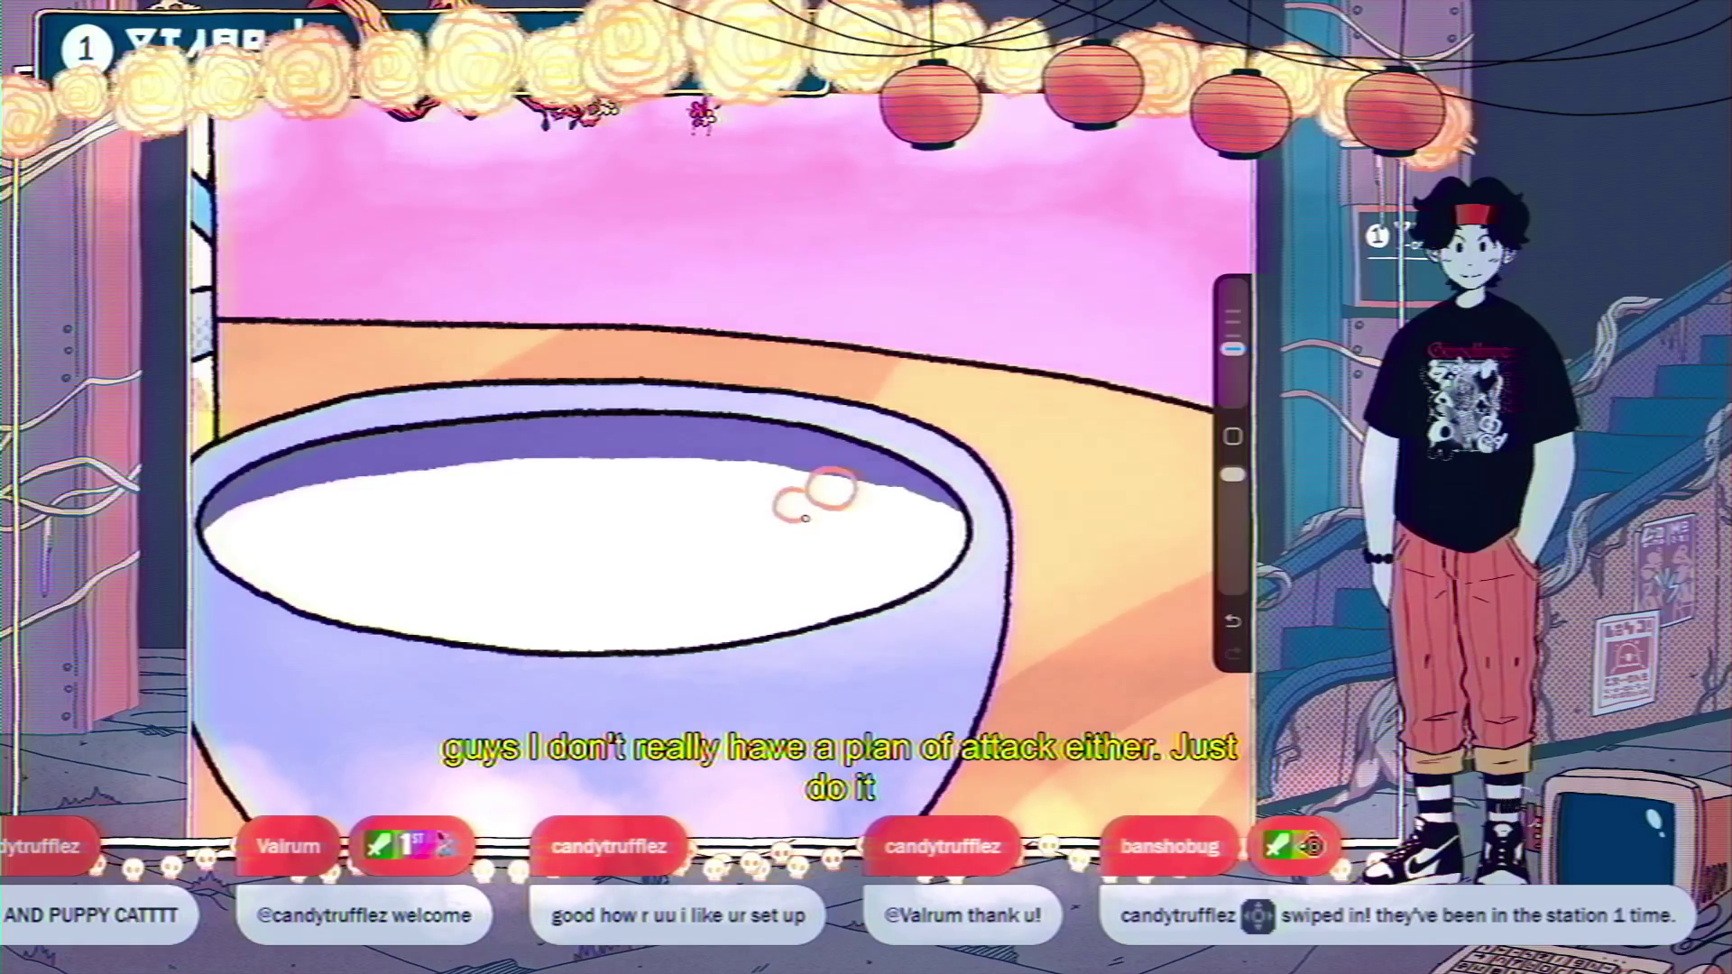
Add an orange cereal ring beside the others, then undo it.
left_click_drag(864, 498, 819, 514)
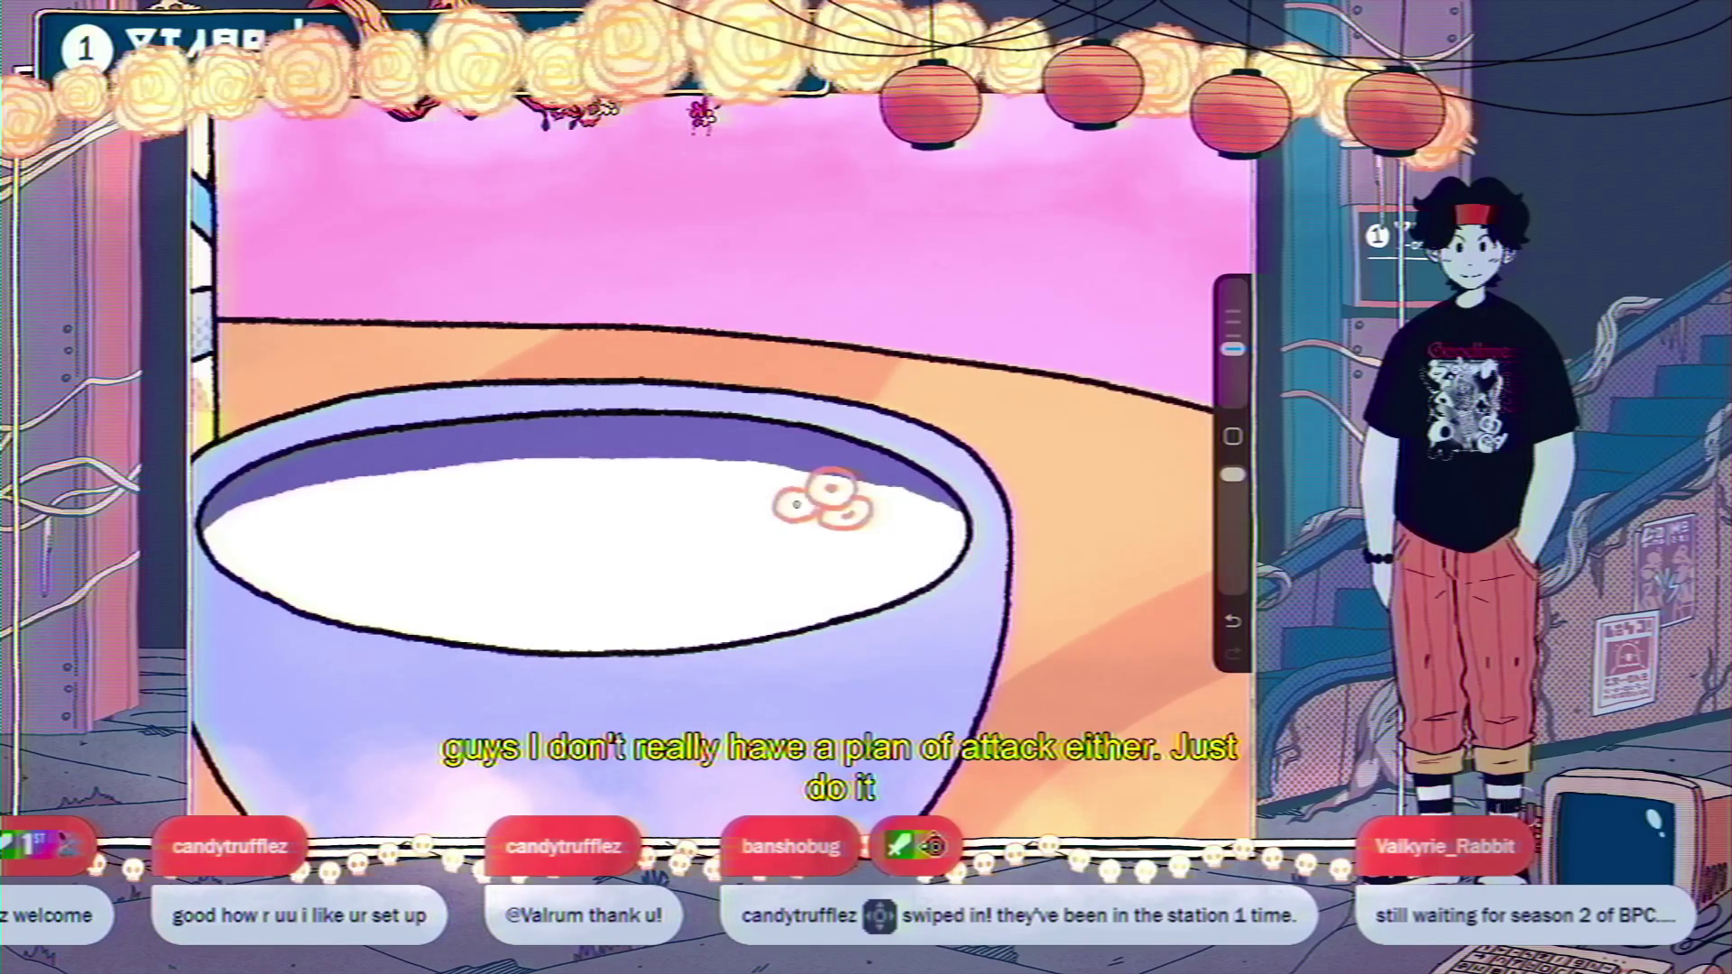
scroll(704, 469, "down", 5)
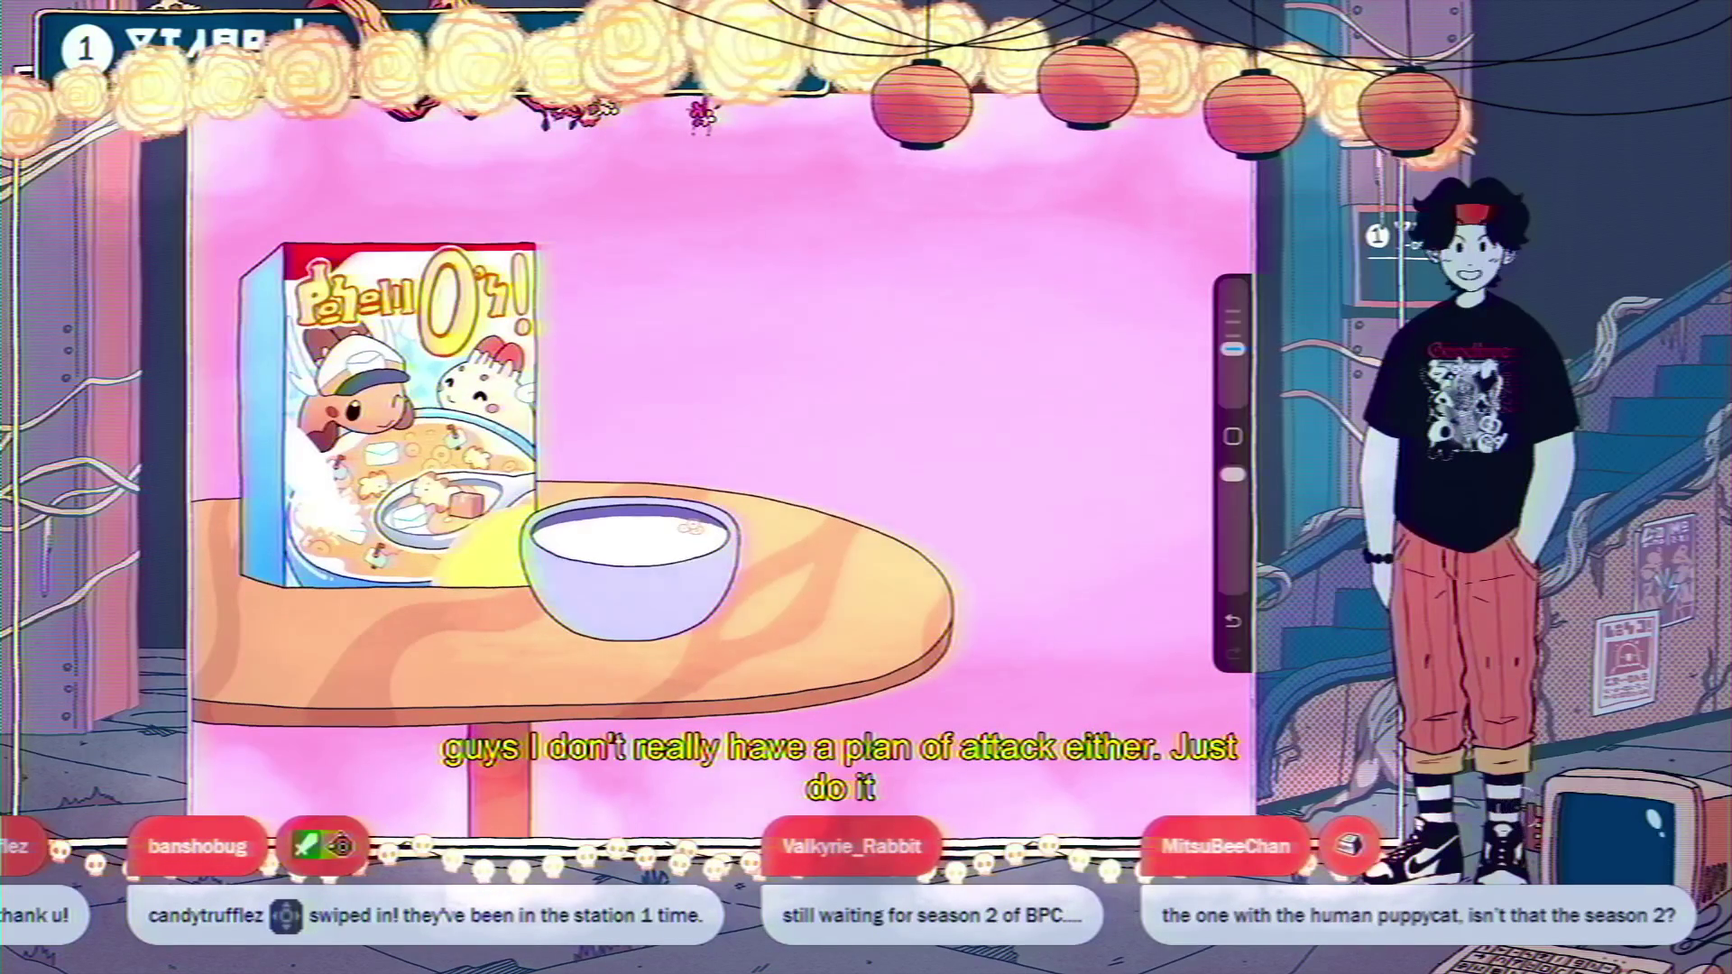
scroll(601, 529, "up", 5)
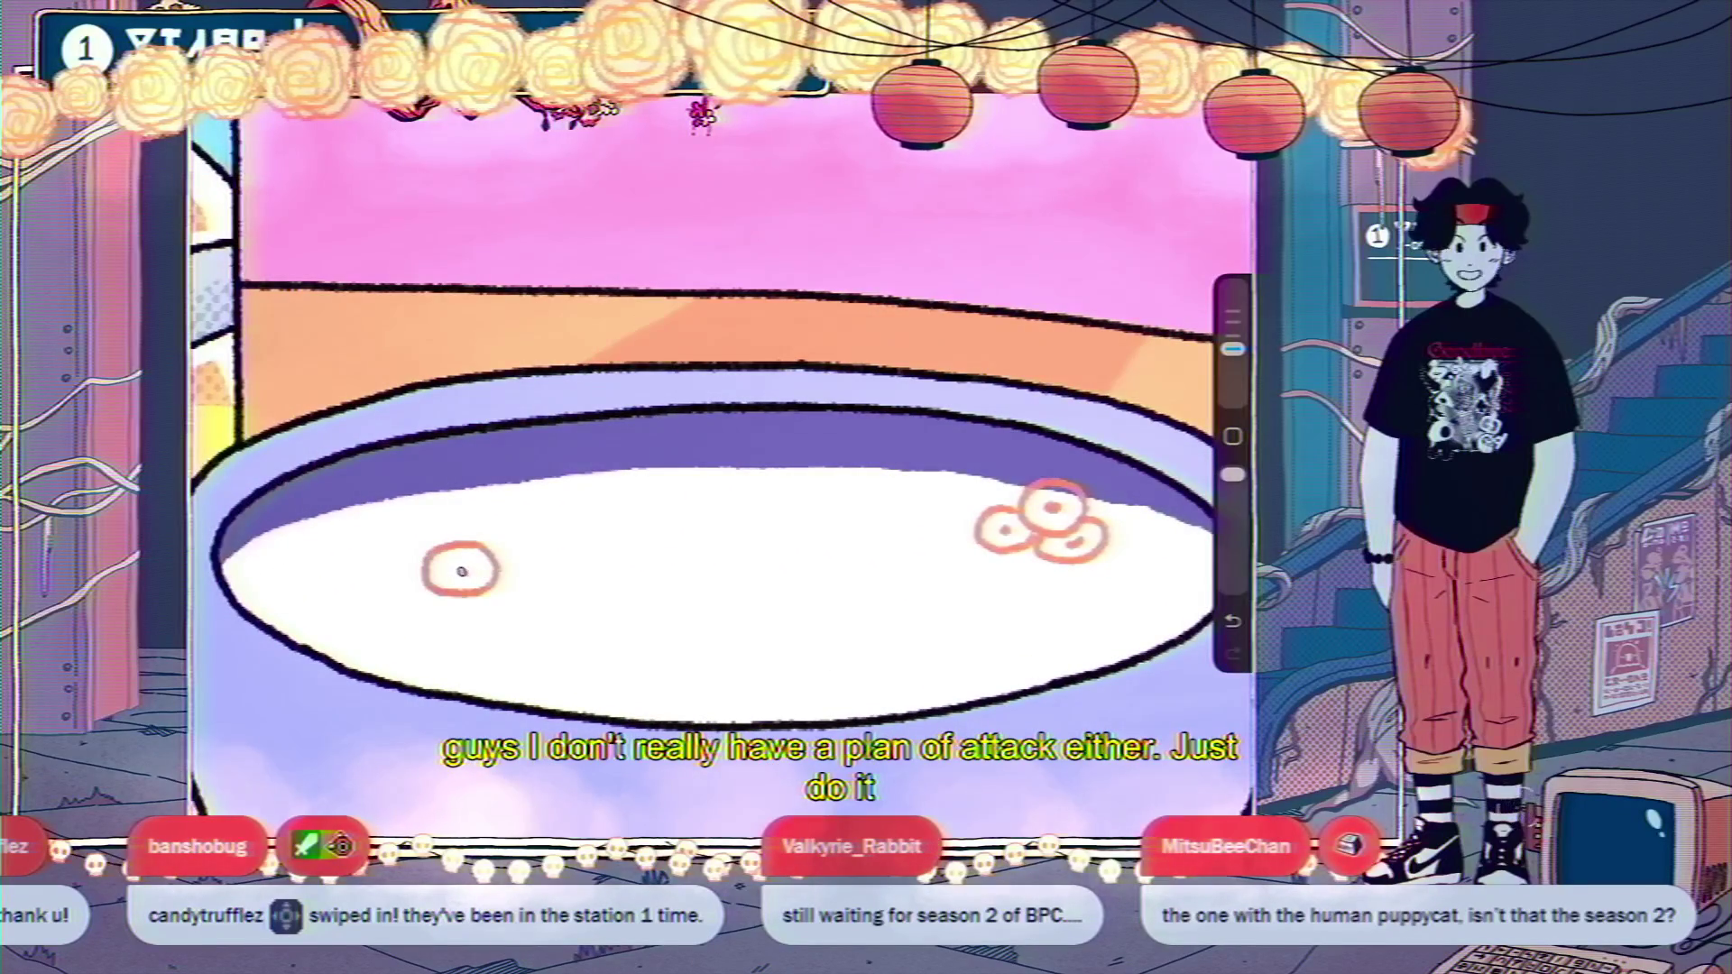
scroll(721, 505, "down", 2)
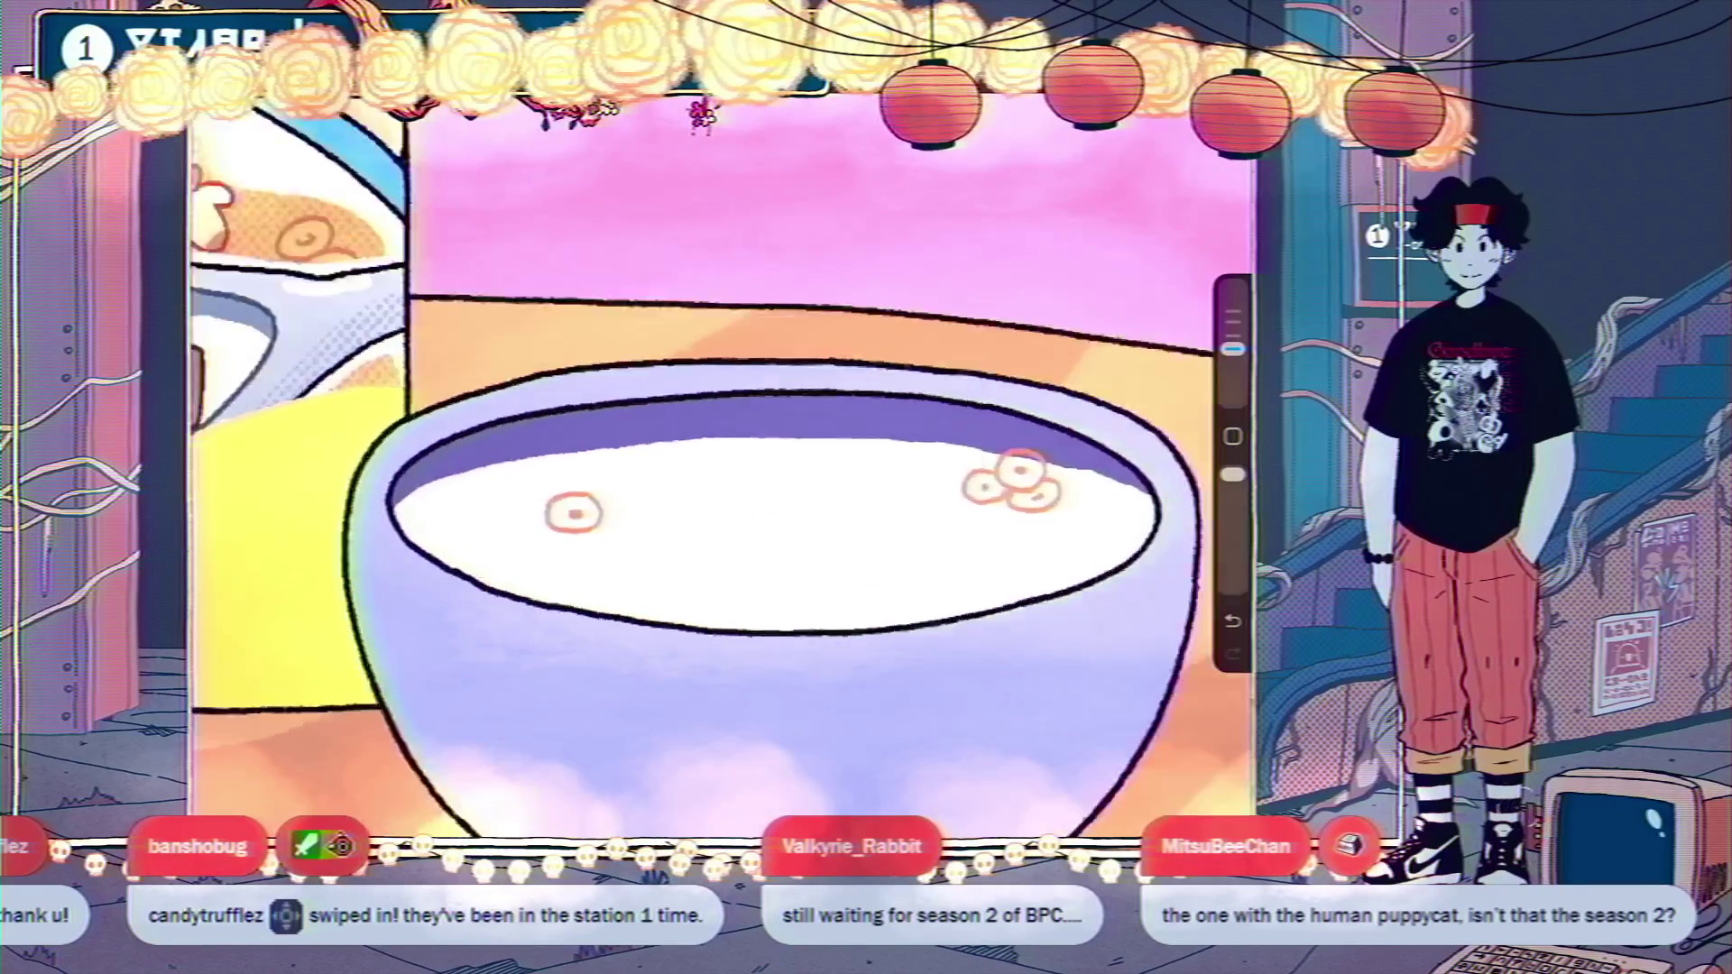
scroll(721, 505, "up", 3)
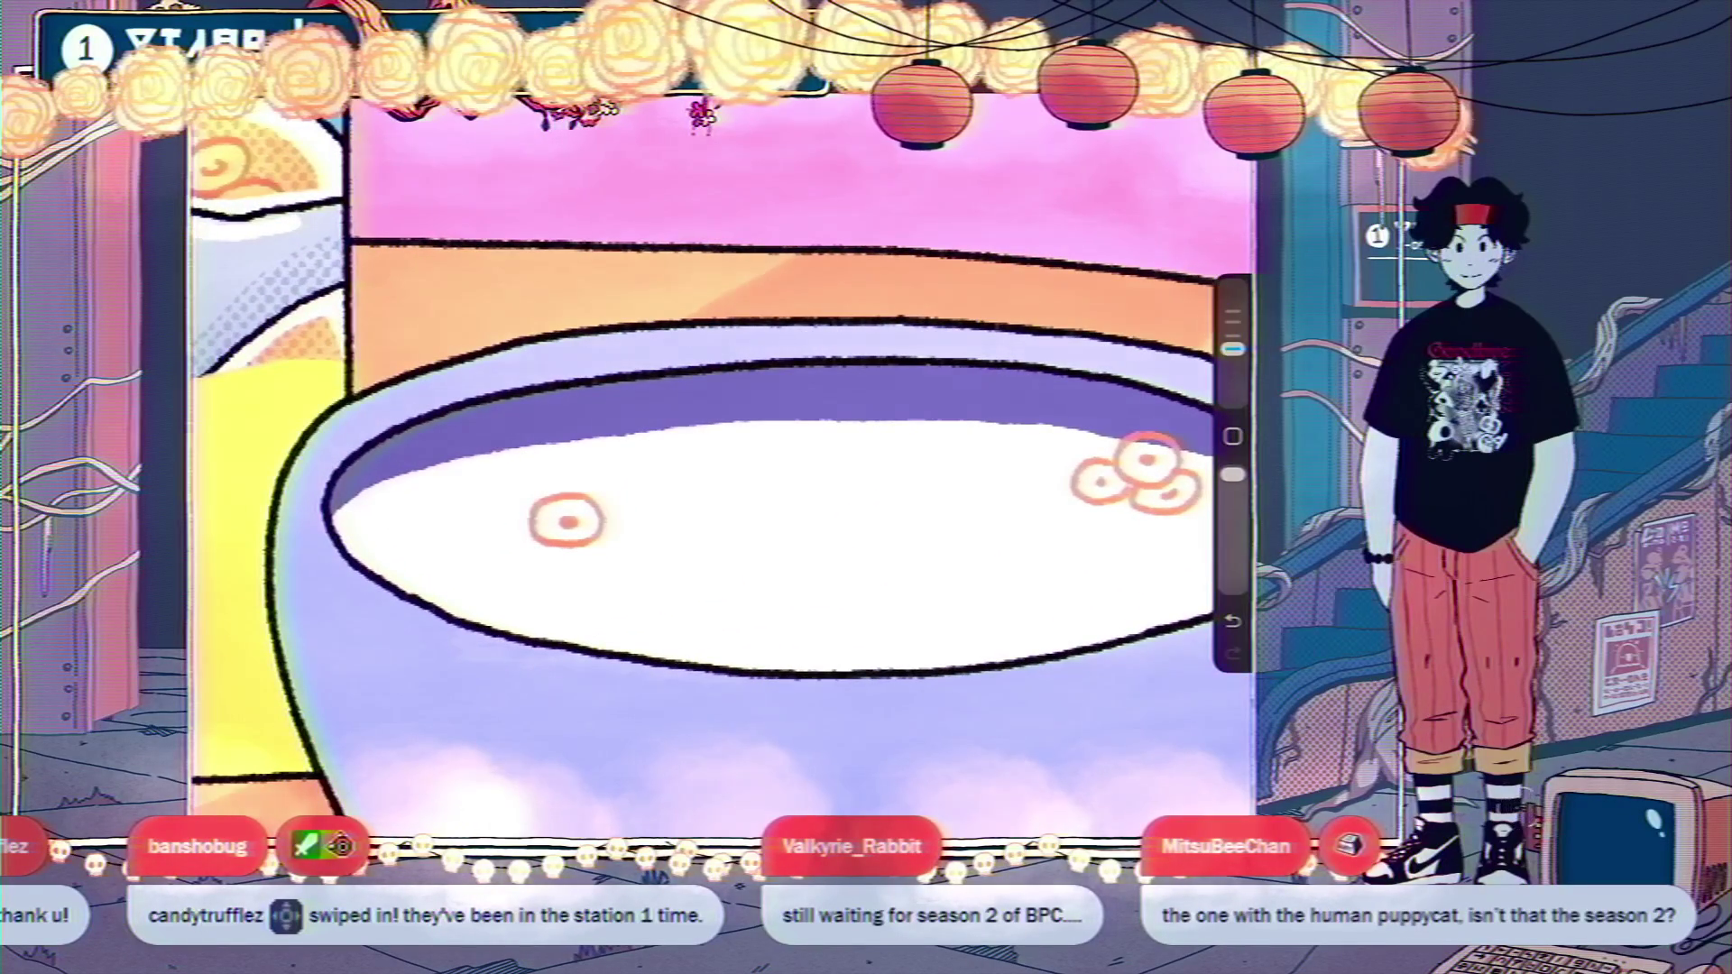
key("ctrl+z")
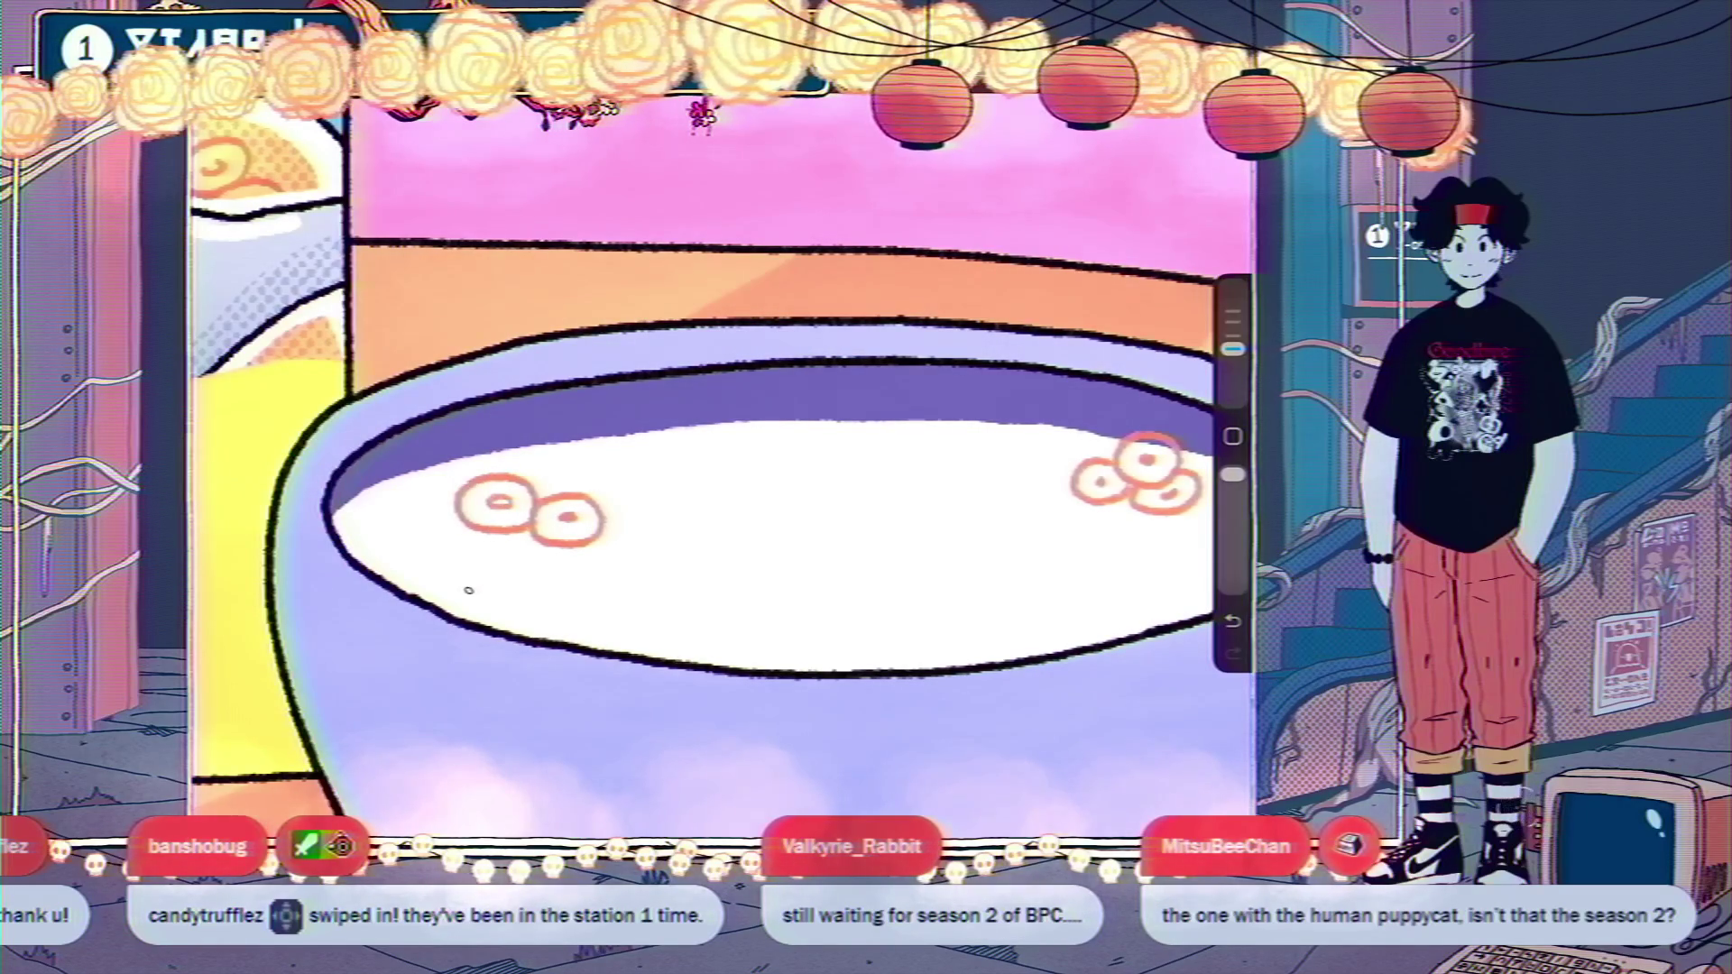
Draw a cereal ring on the left milk and a foam outline extending left.
left_click_drag(468, 590, 422, 575)
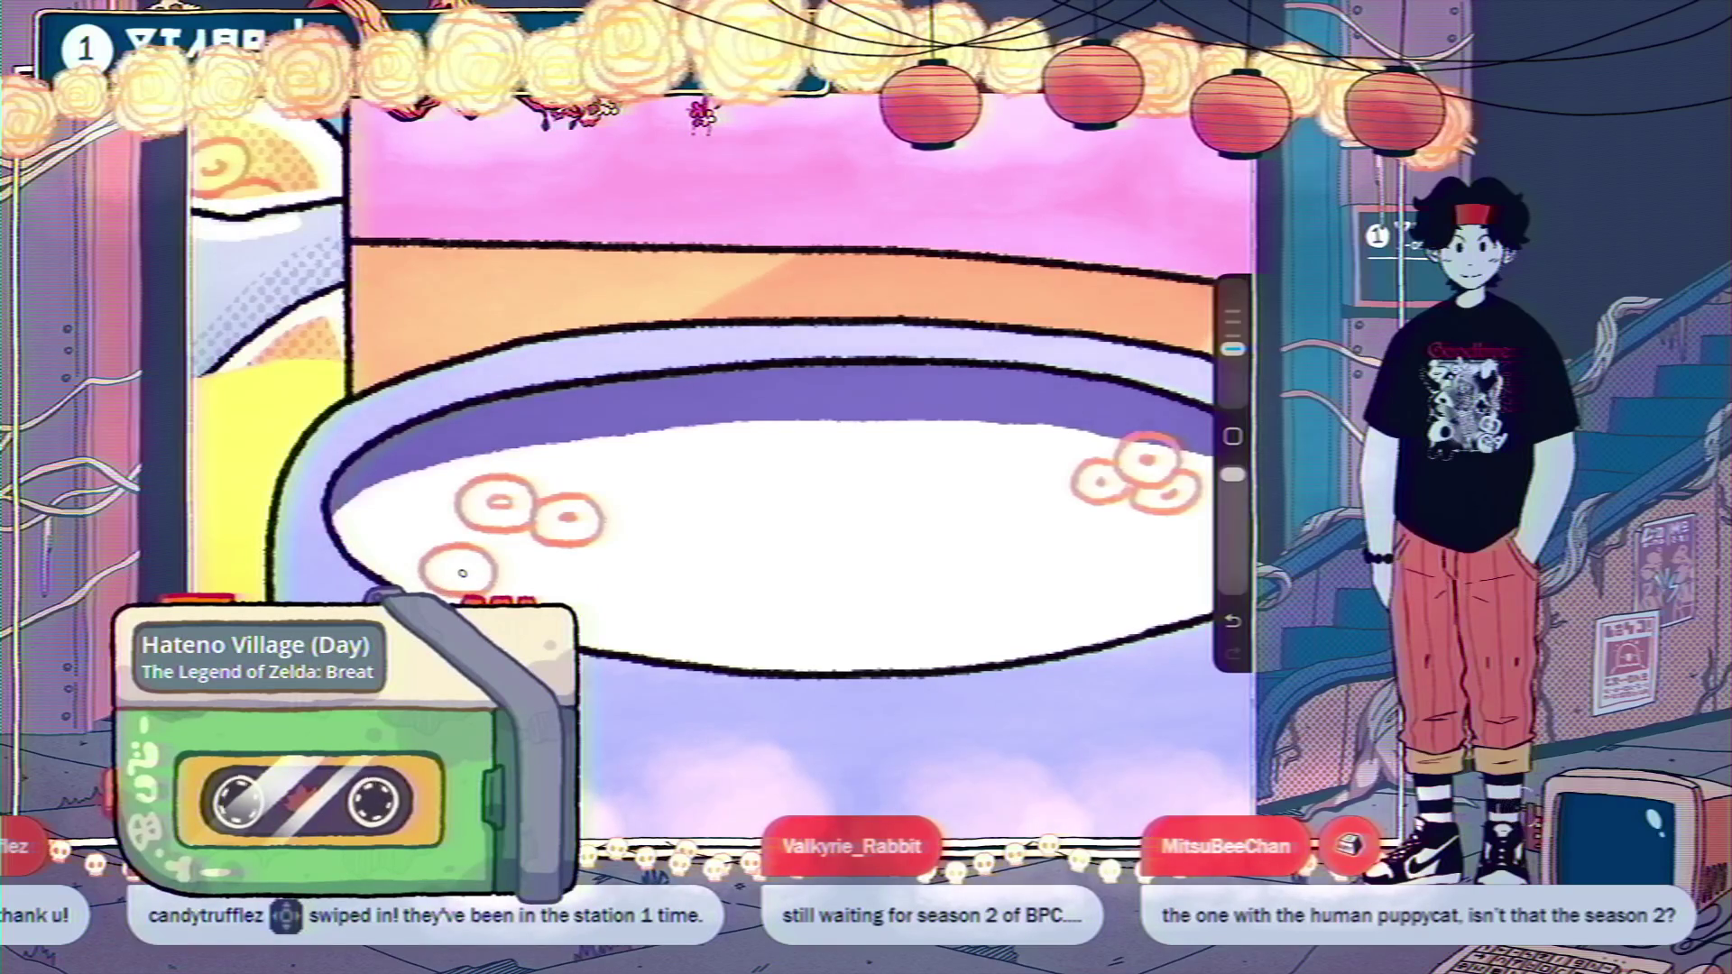
scroll(721, 469, "down", 3)
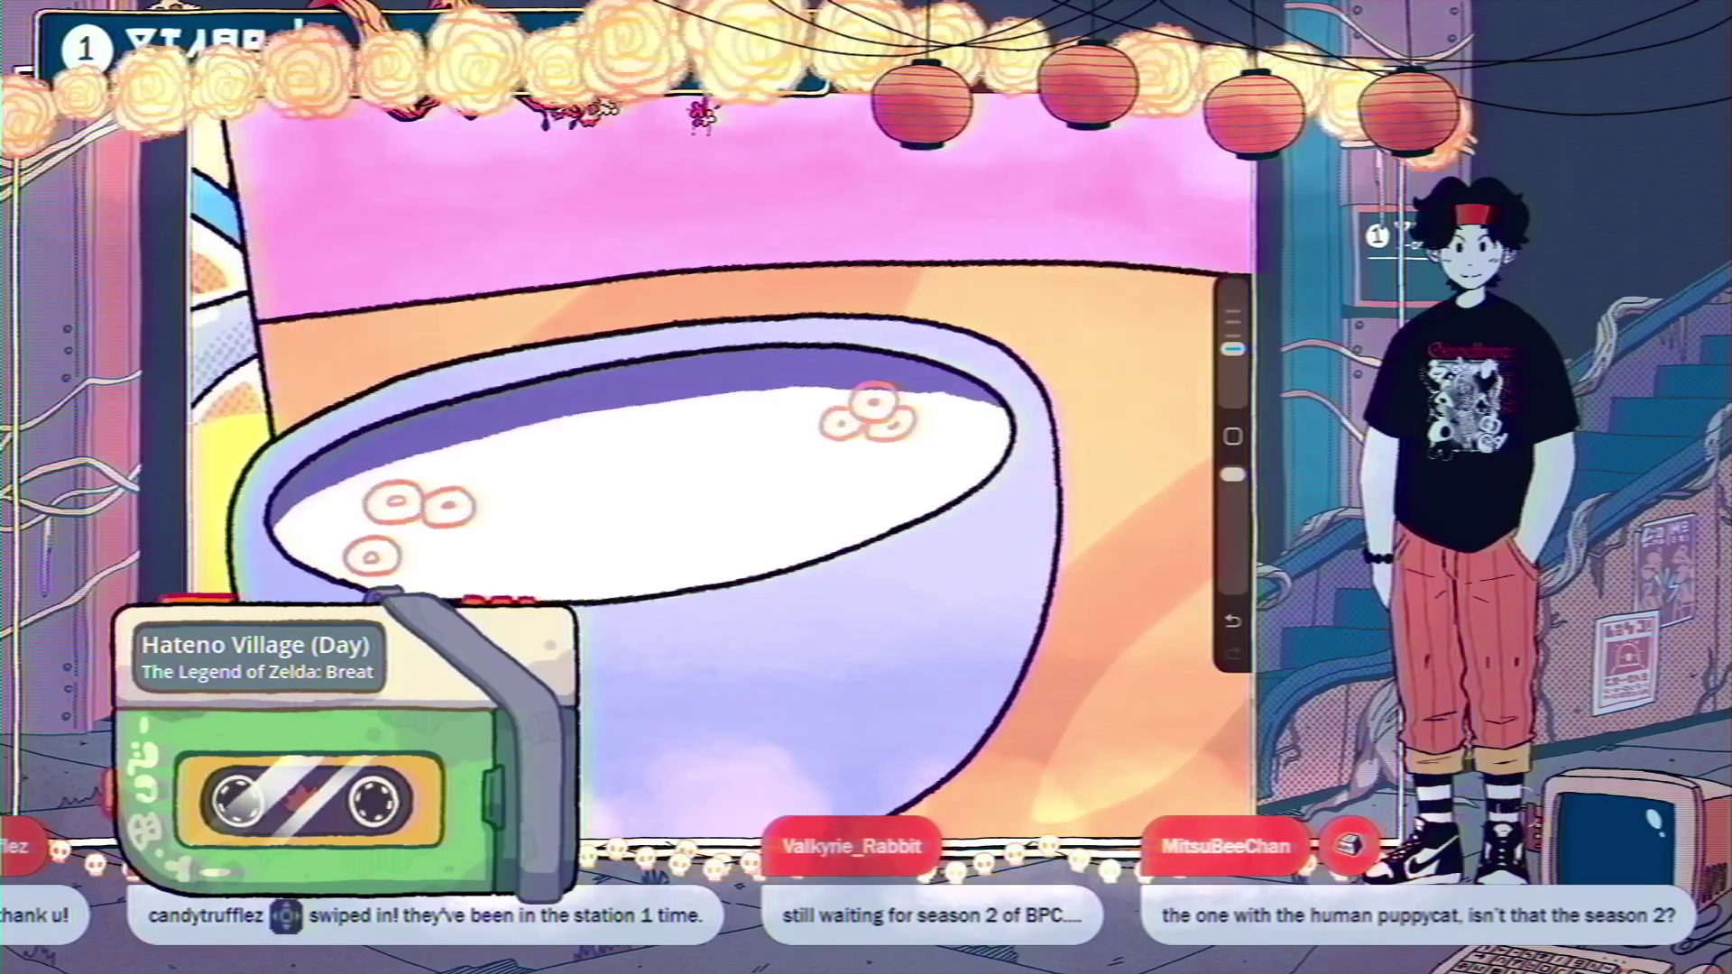
left_click_drag(969, 489, 922, 466)
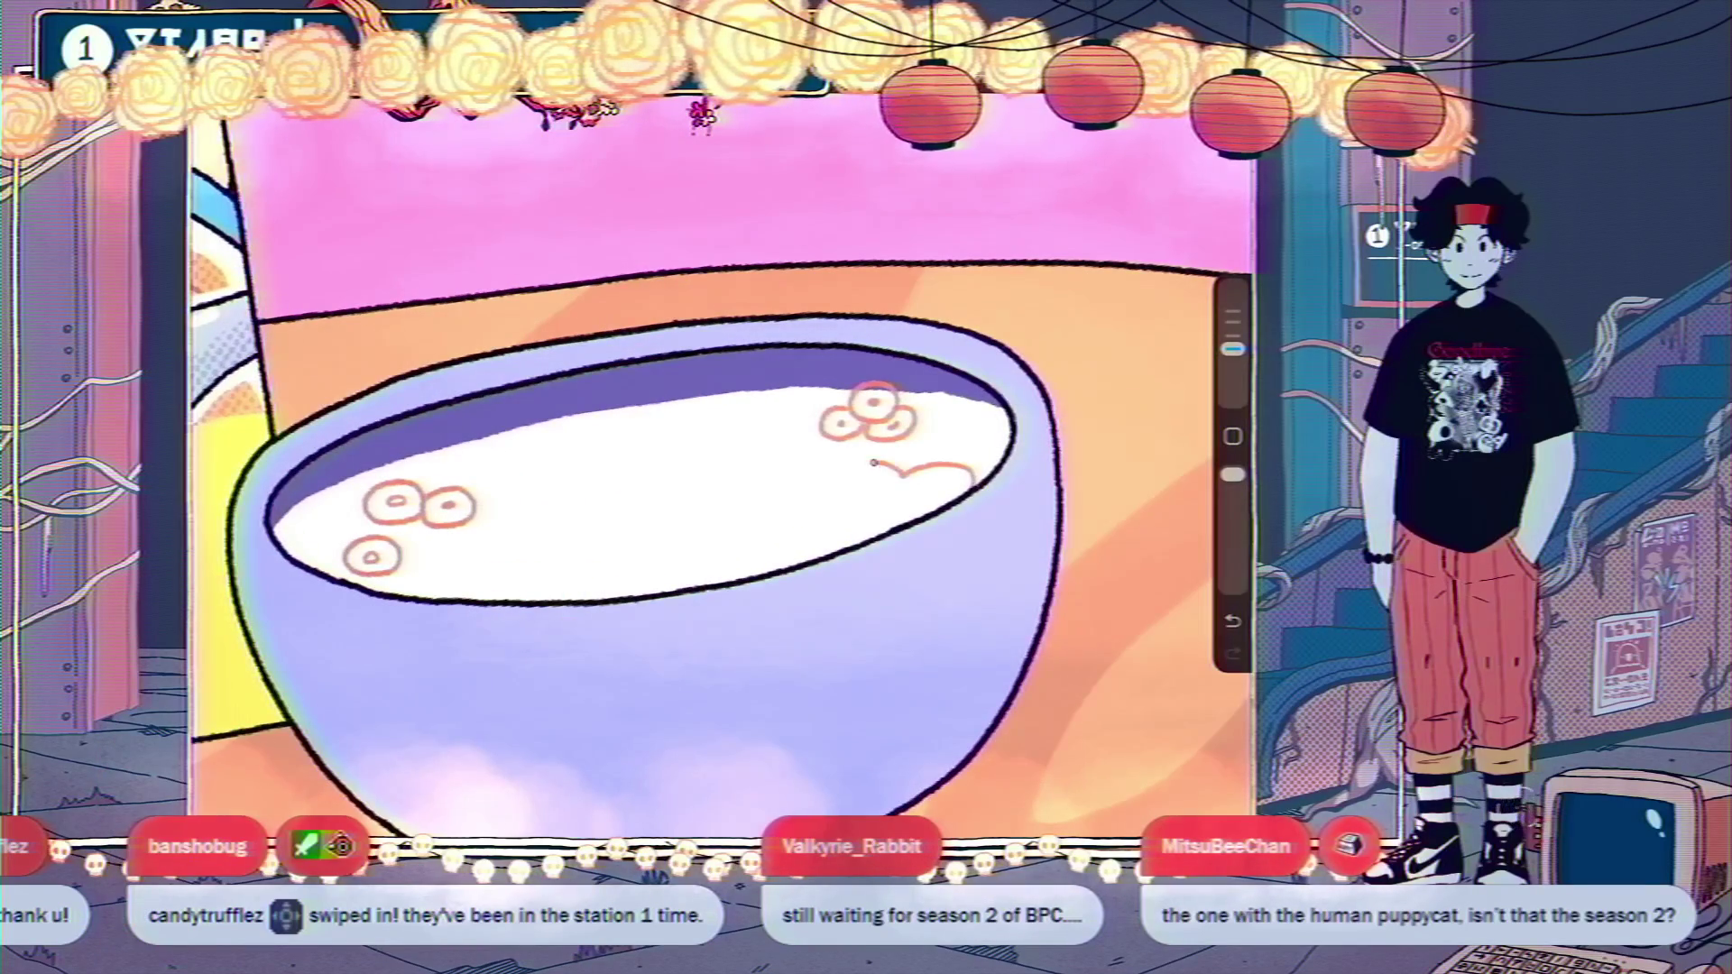
left_click_drag(786, 460, 714, 425)
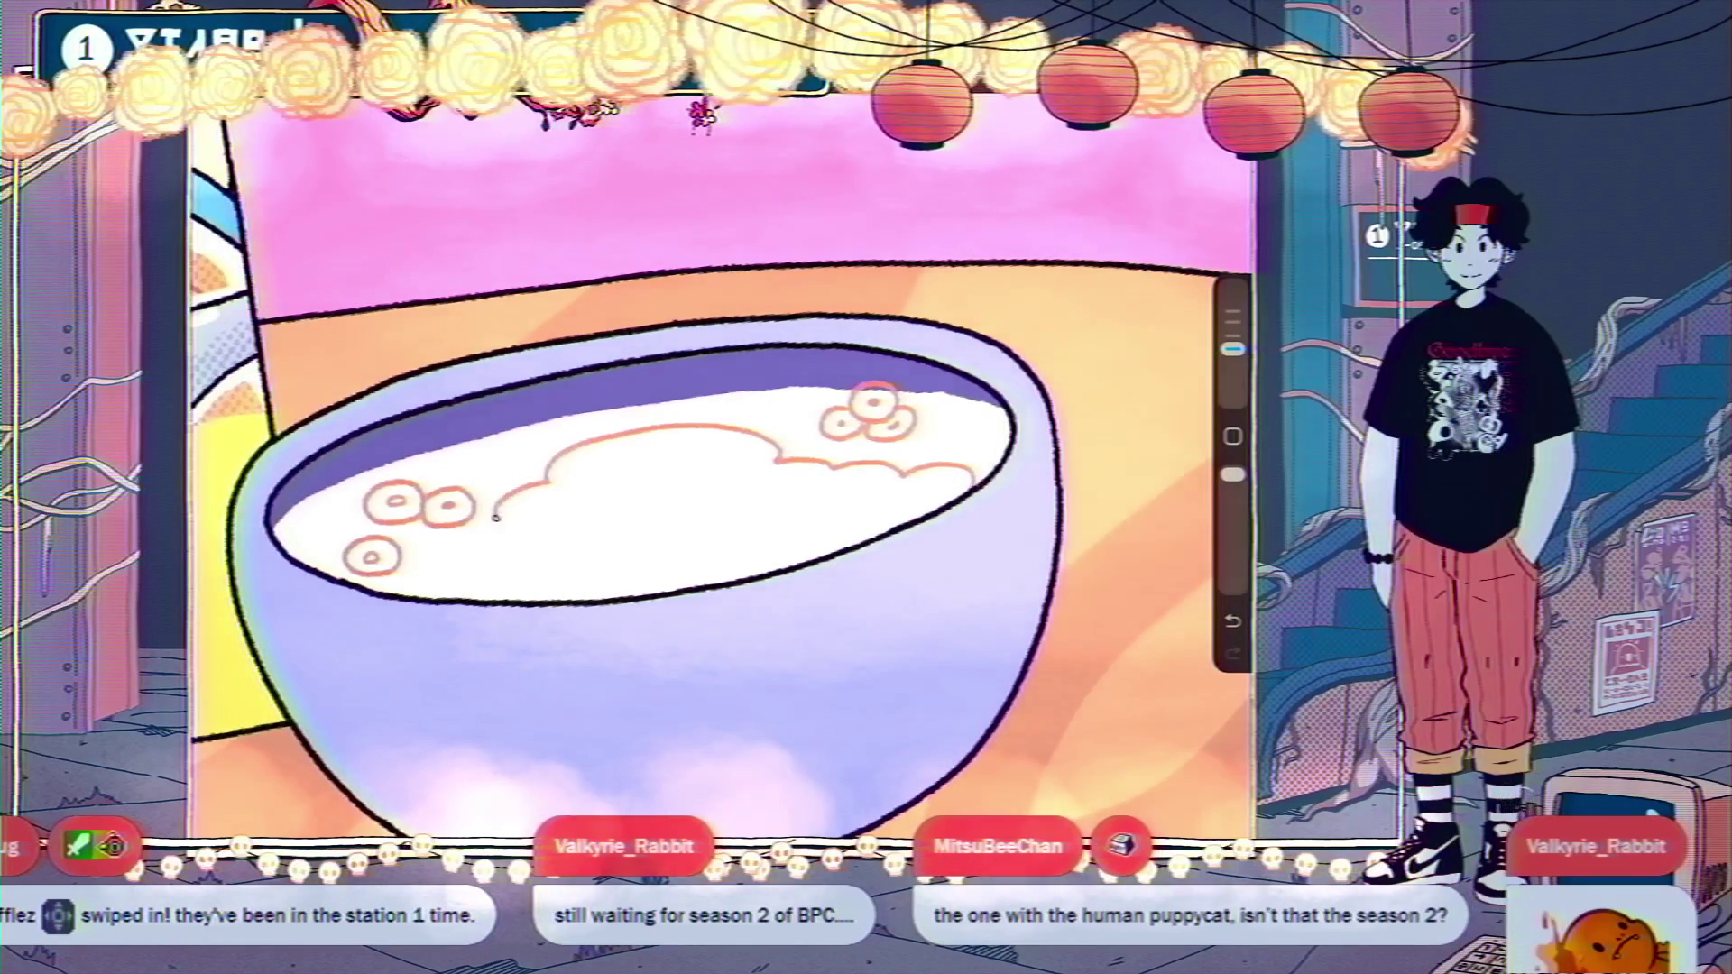
scroll(721, 469, "down", 5)
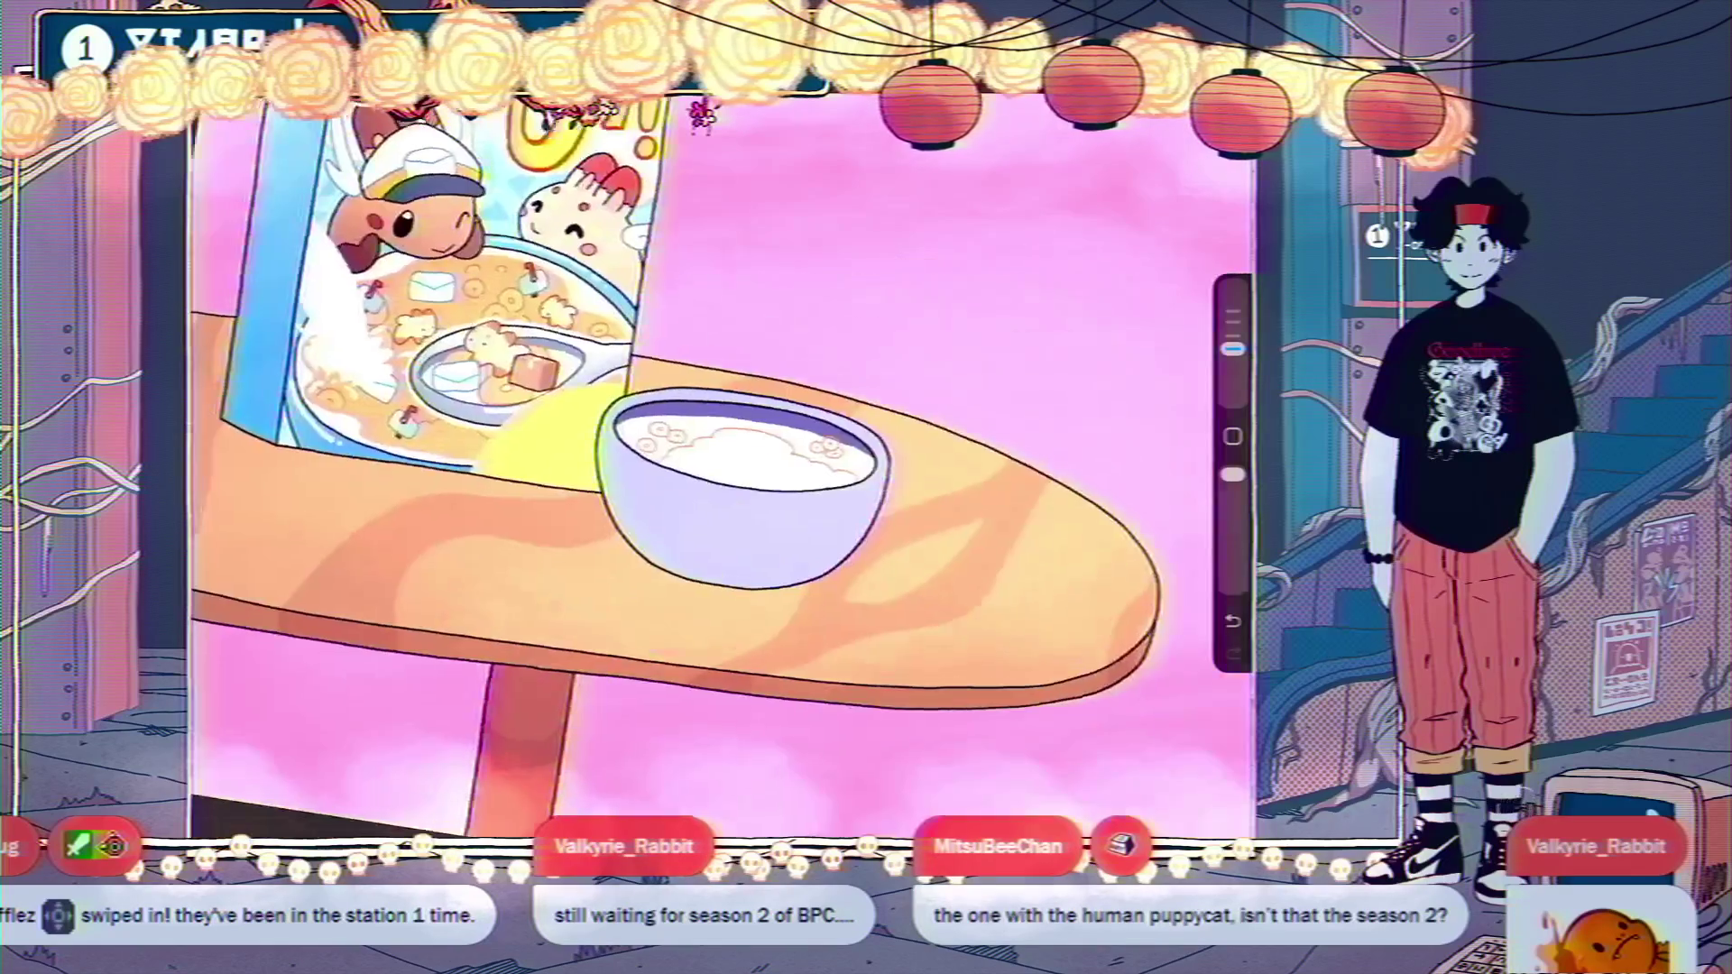
scroll(722, 469, "up", 5)
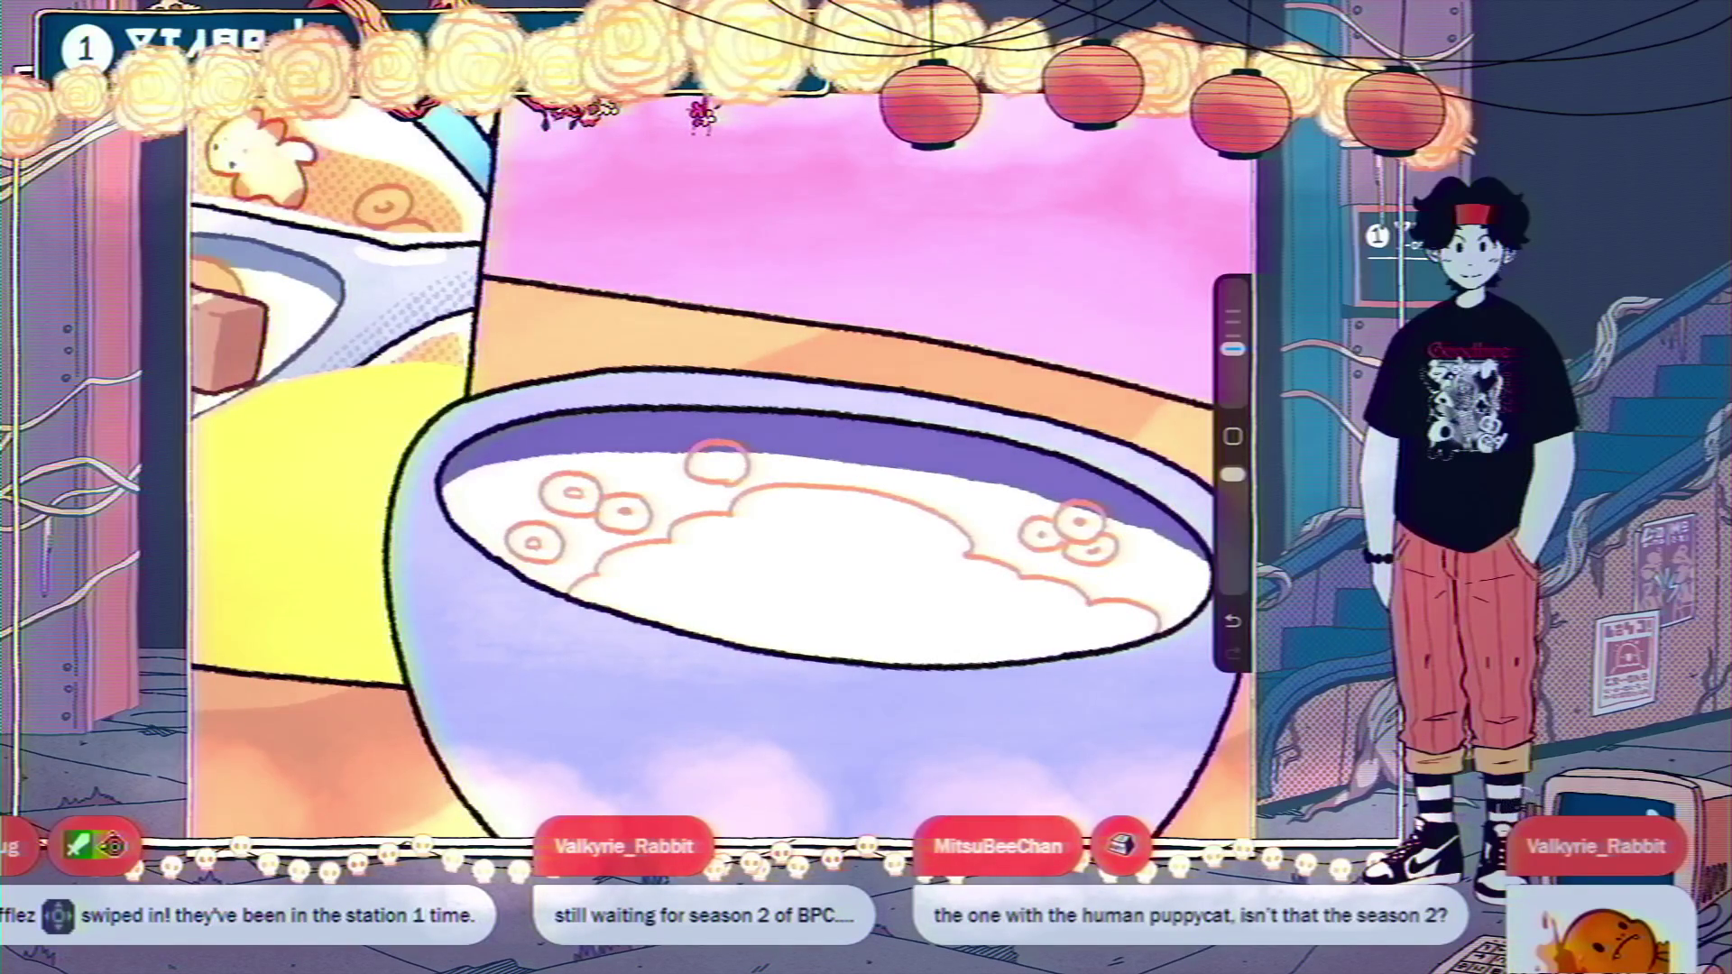
Undo three stray strokes and start a fresh orange arc on the milk.
key("ctrl+z")
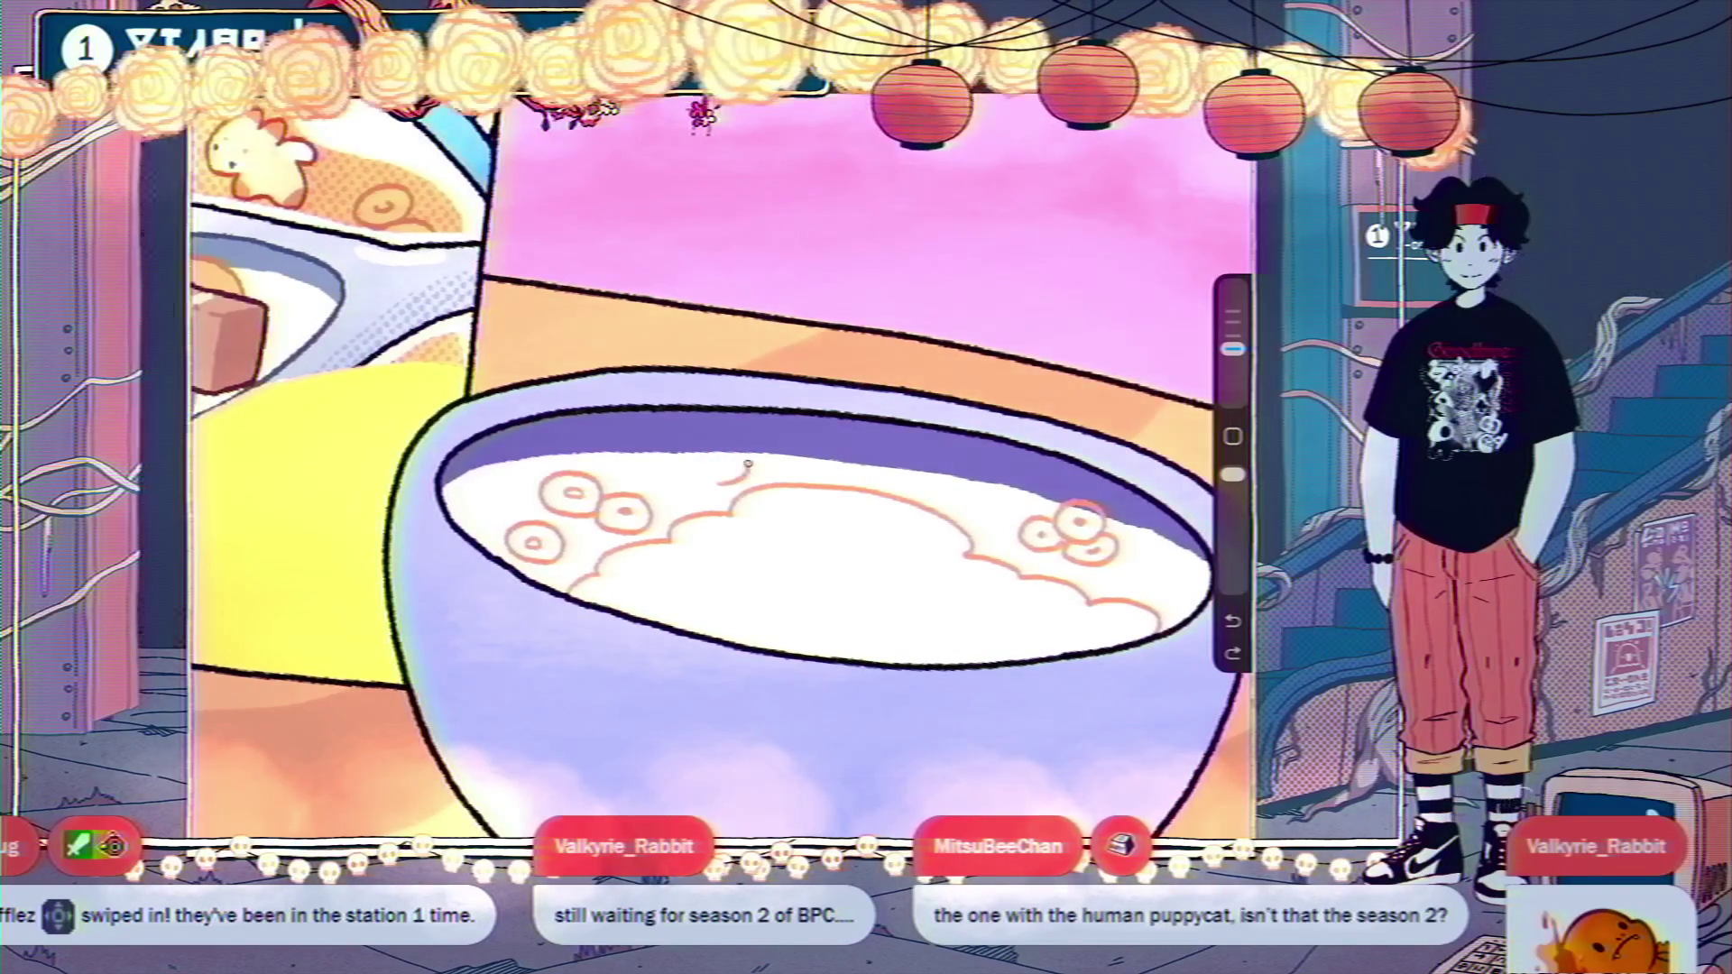
key("ctrl+z")
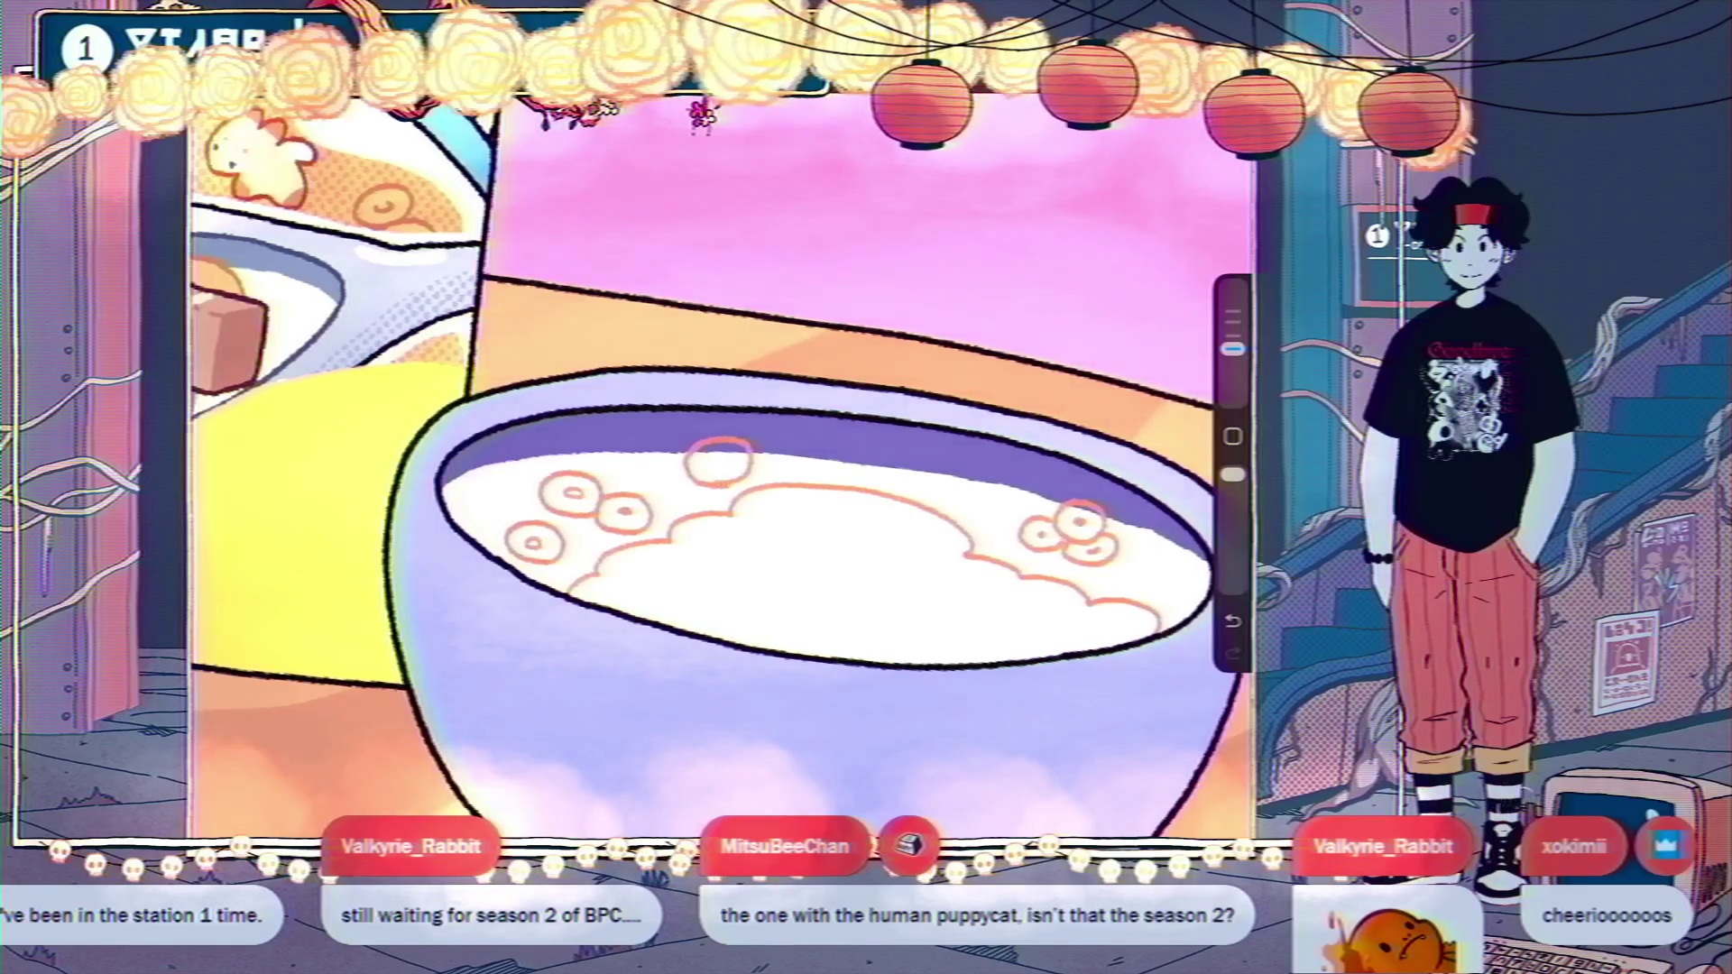
key("ctrl+z")
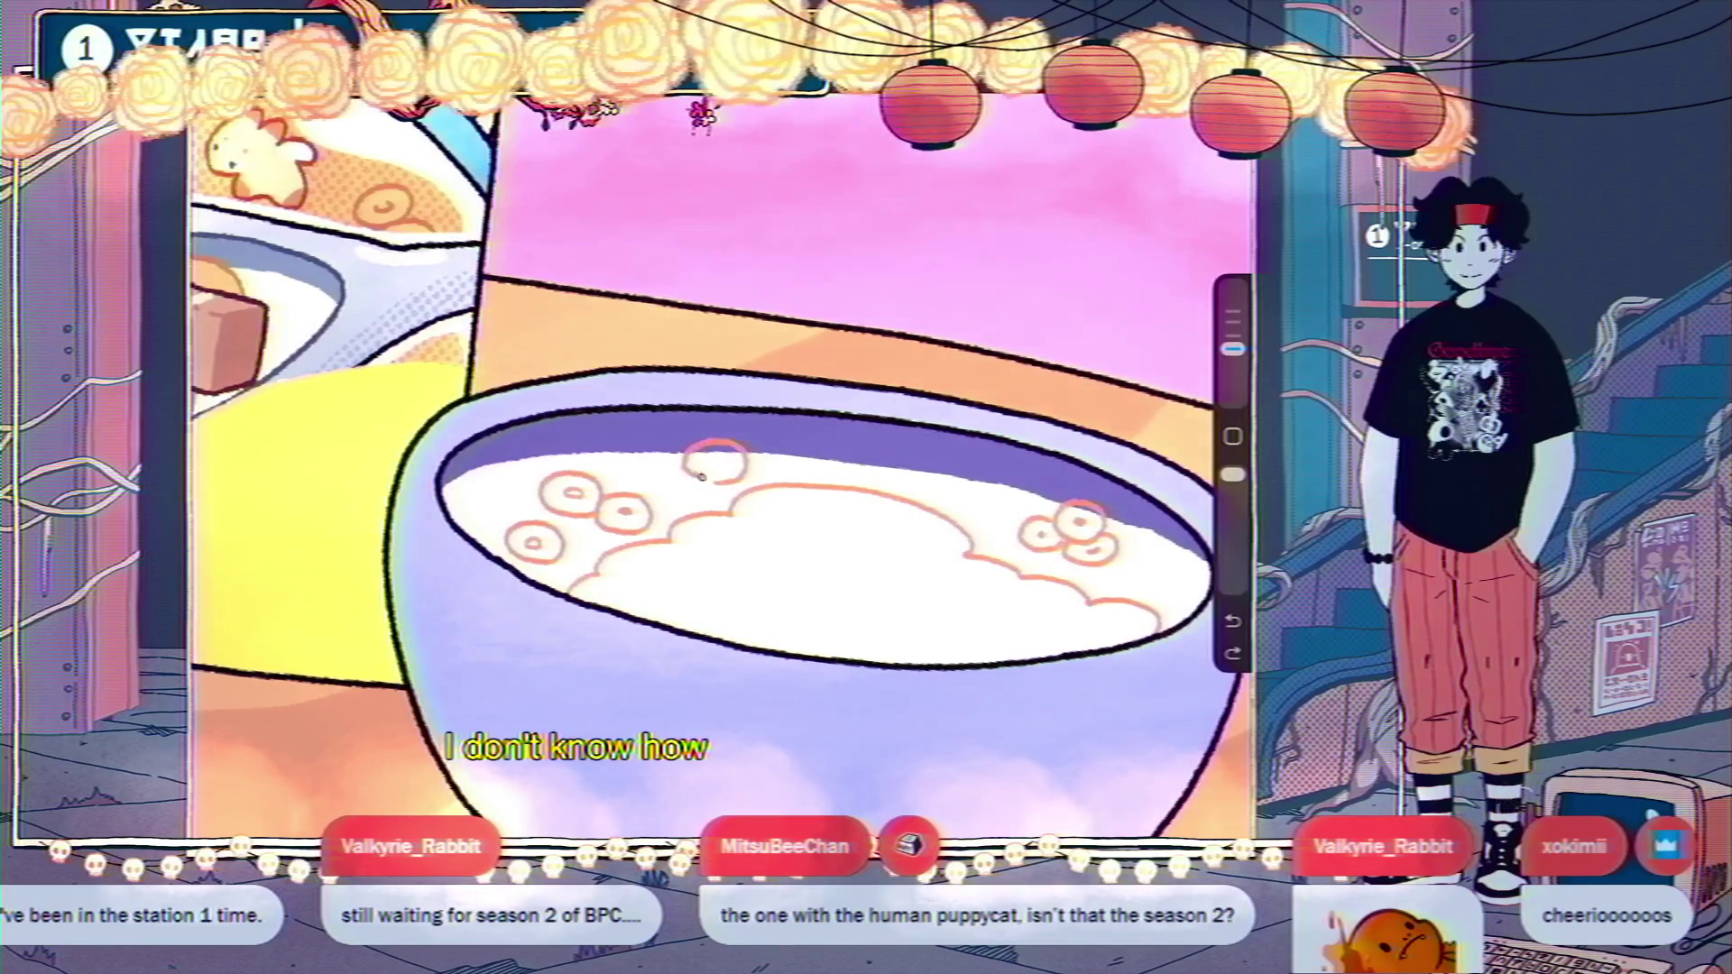
left_click_drag(744, 449, 727, 476)
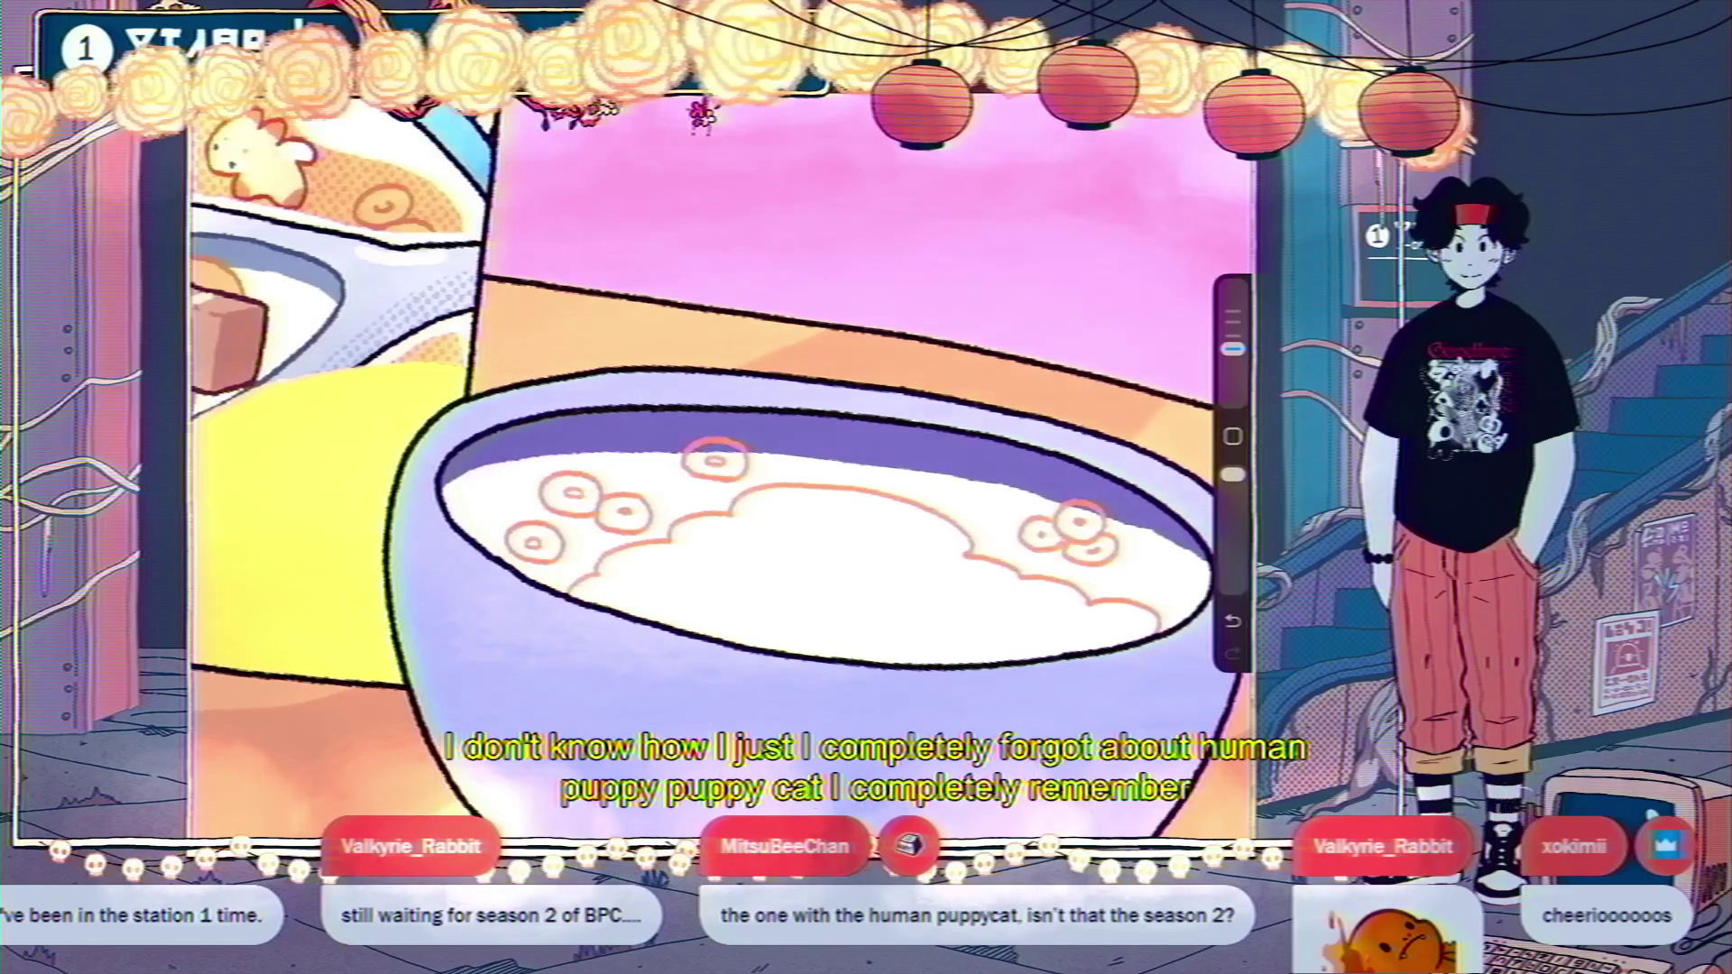
scroll(722, 469, "down", 5)
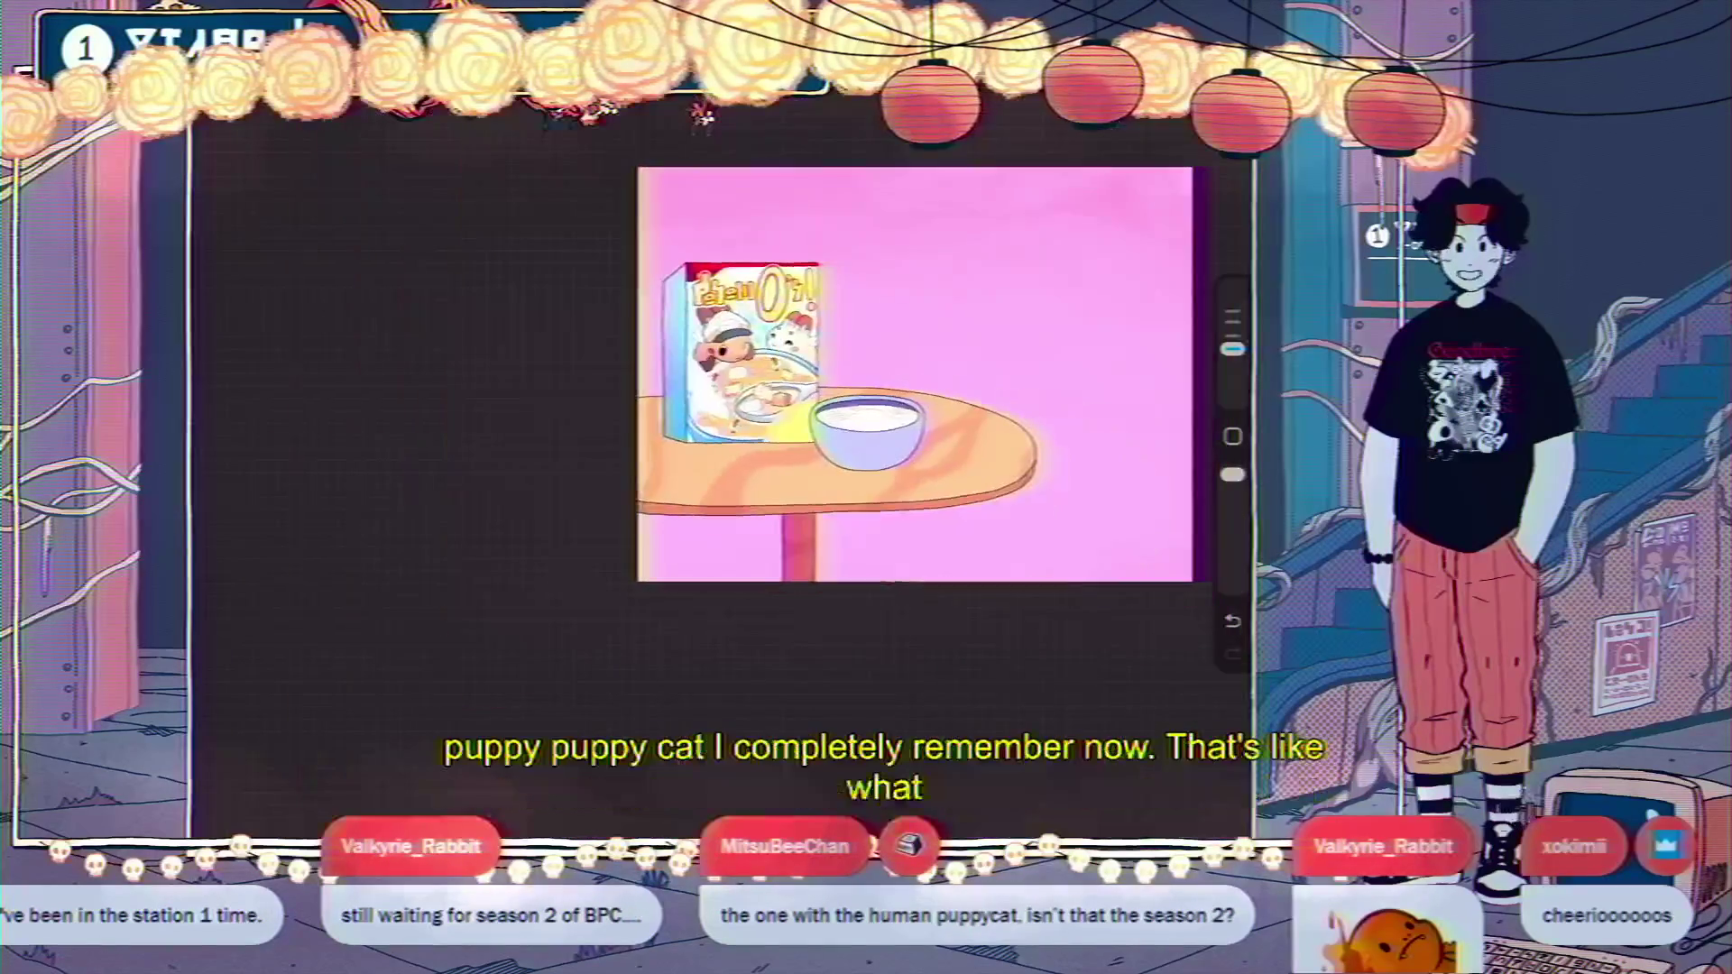
Close the orange arc into a round cereal ring on the milk.
scroll(884, 408, "up", 5)
scroll(839, 451, "up", 3)
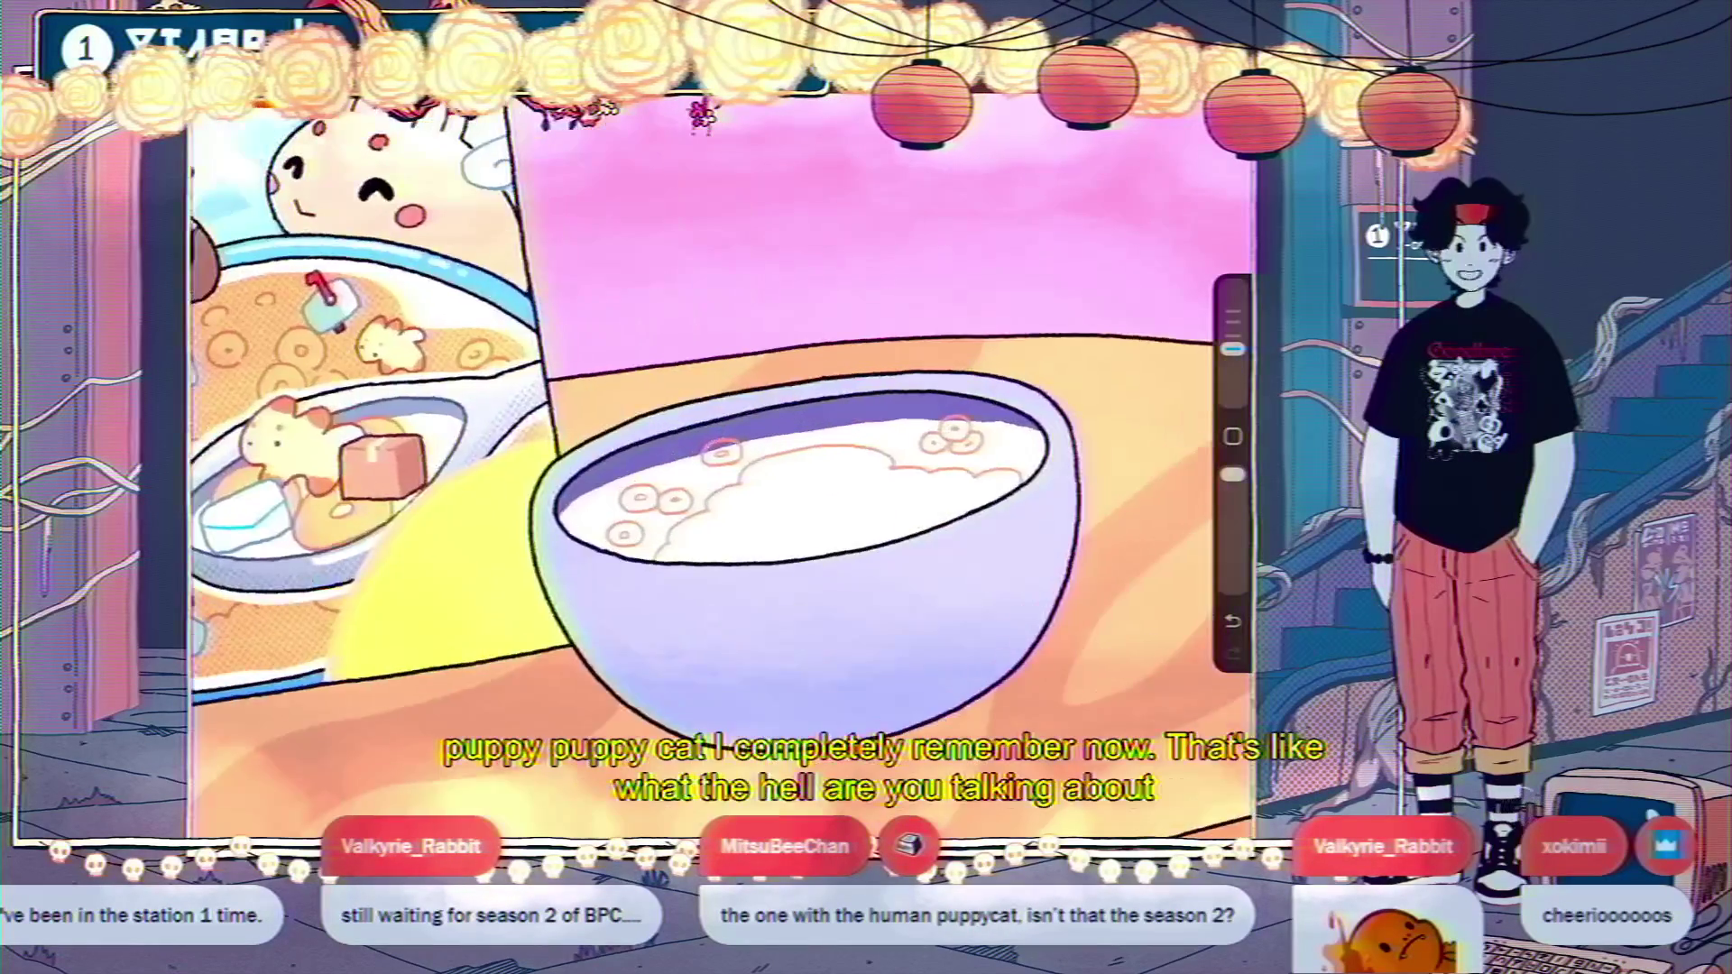
scroll(839, 451, "up", 3)
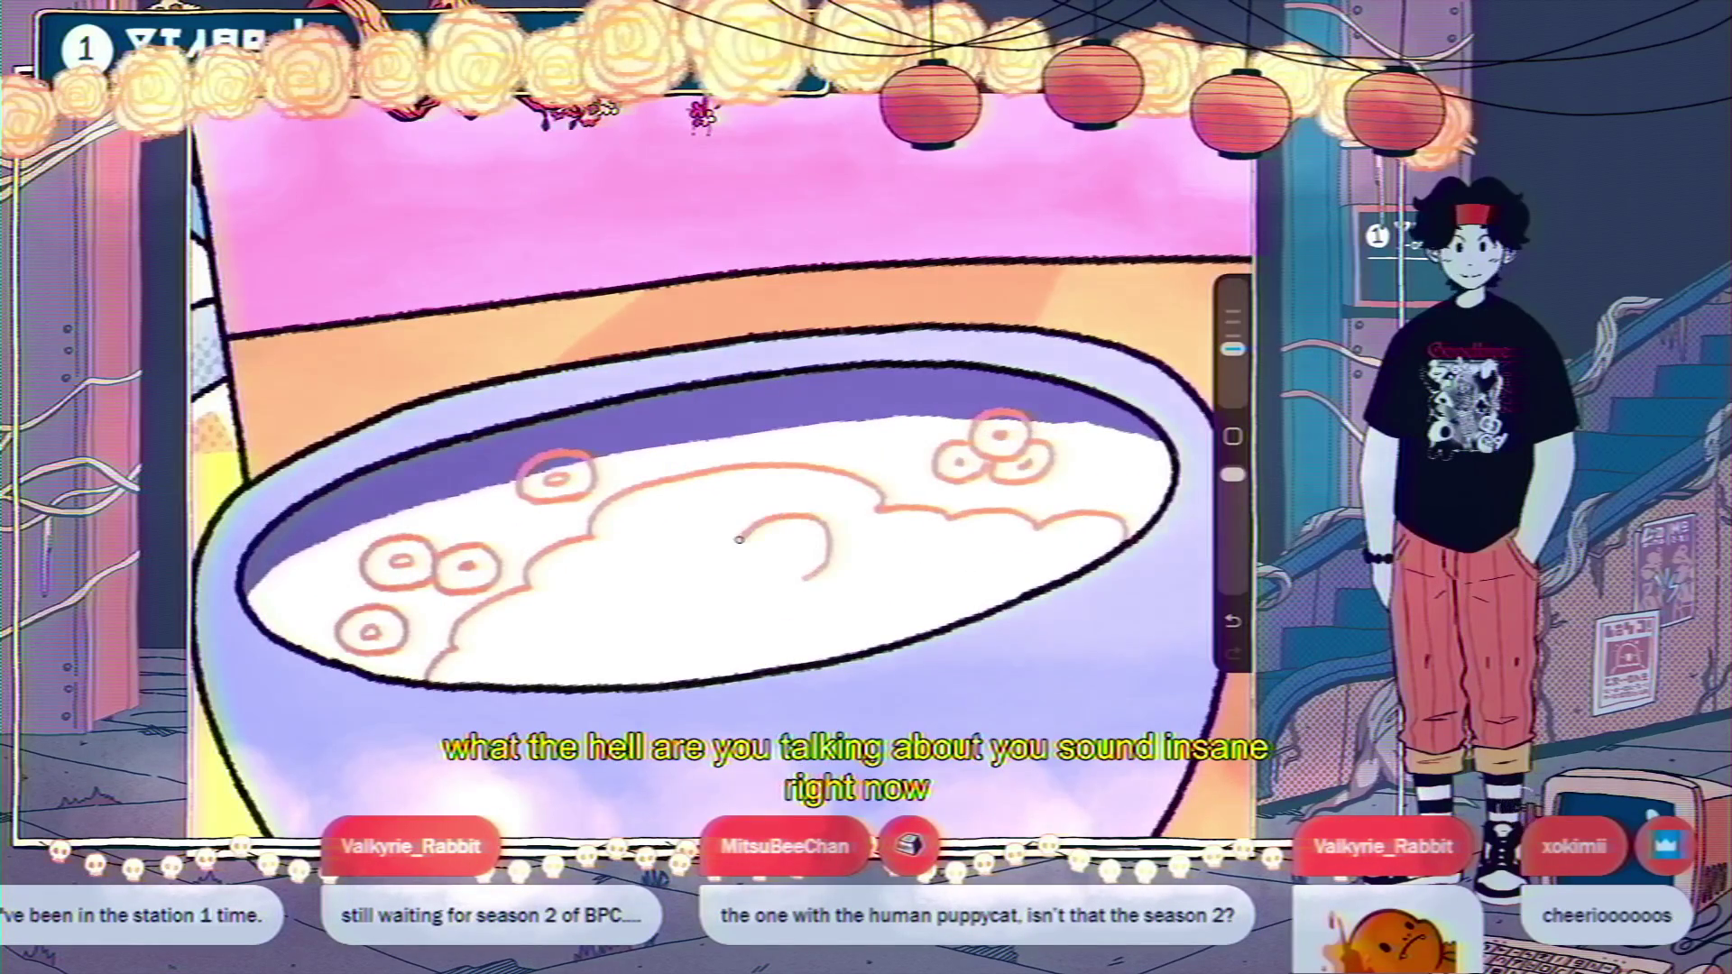
left_click_drag(739, 539, 783, 582)
left_click(782, 551)
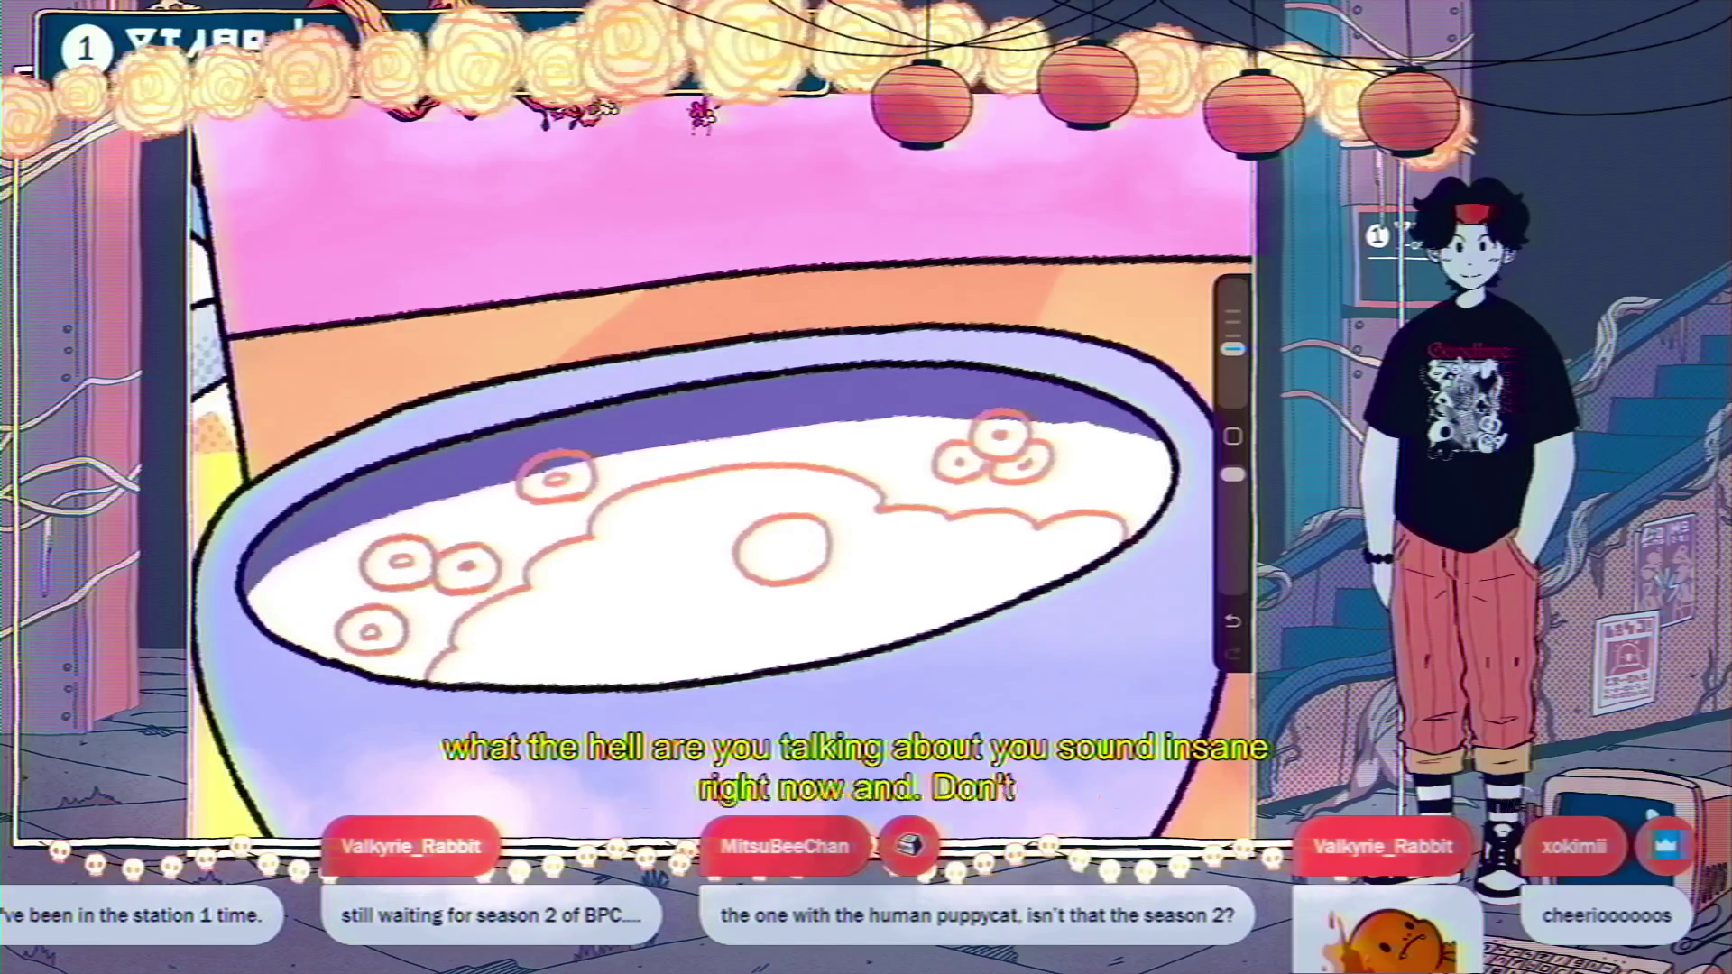
scroll(782, 549, "down", 3)
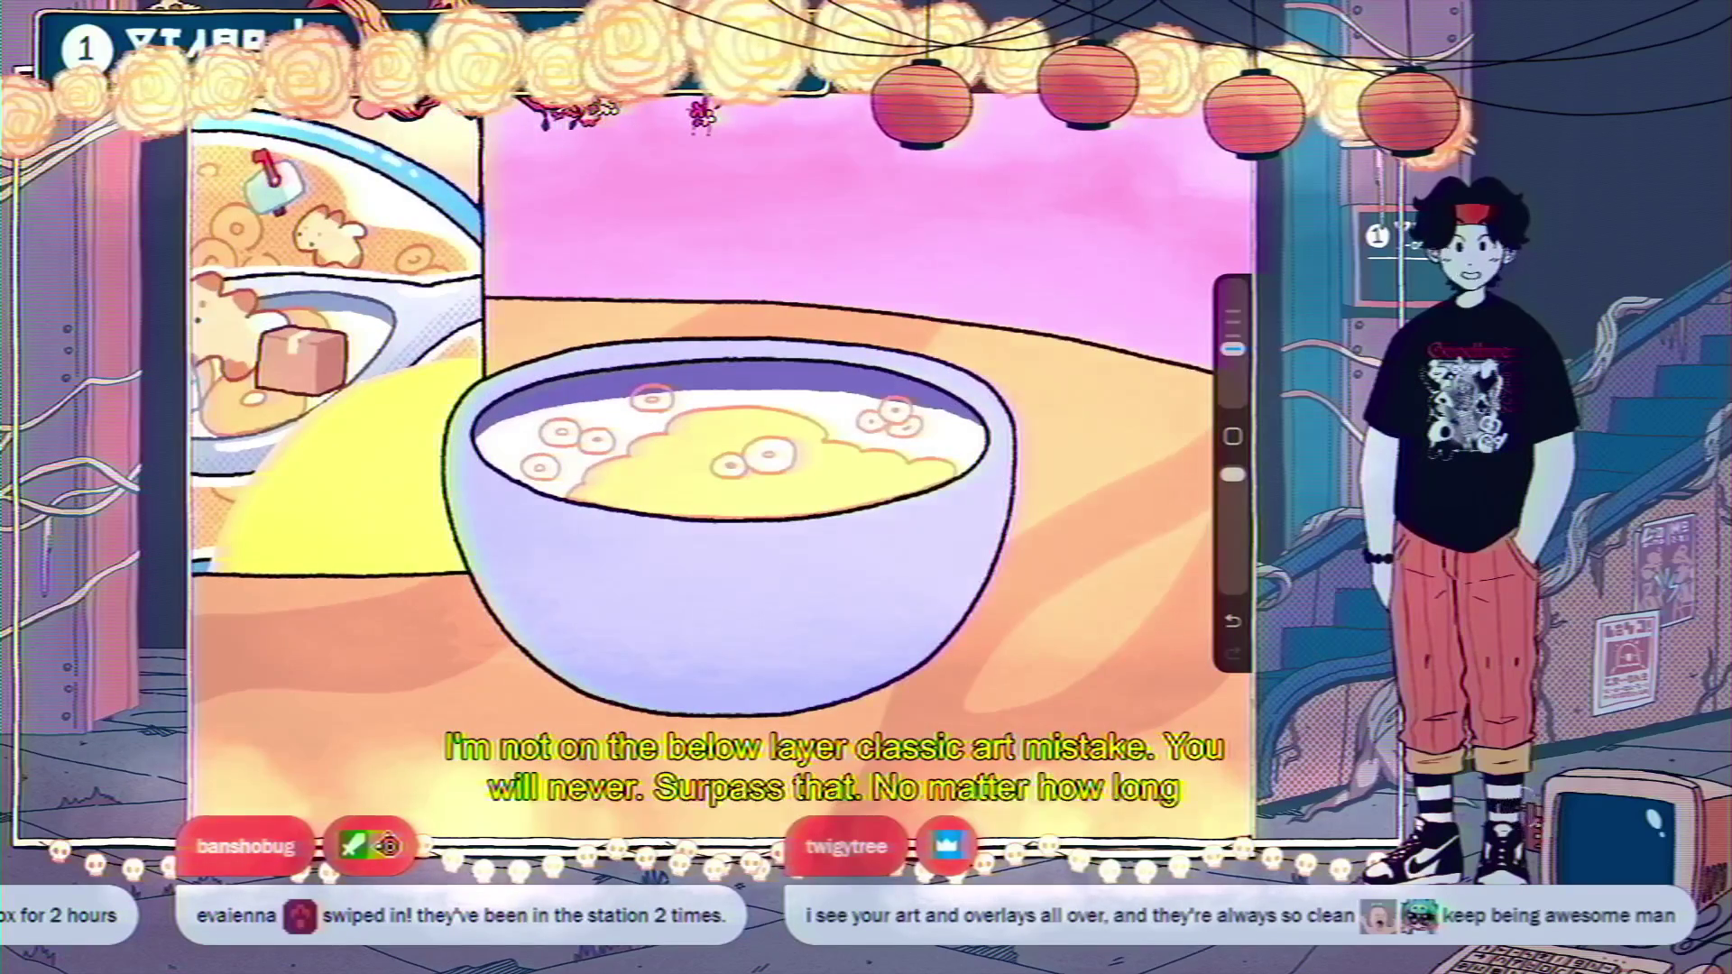
Switch to Layer 142, then back to Layer 144 for the cereal fill.
left_click(1059, 428)
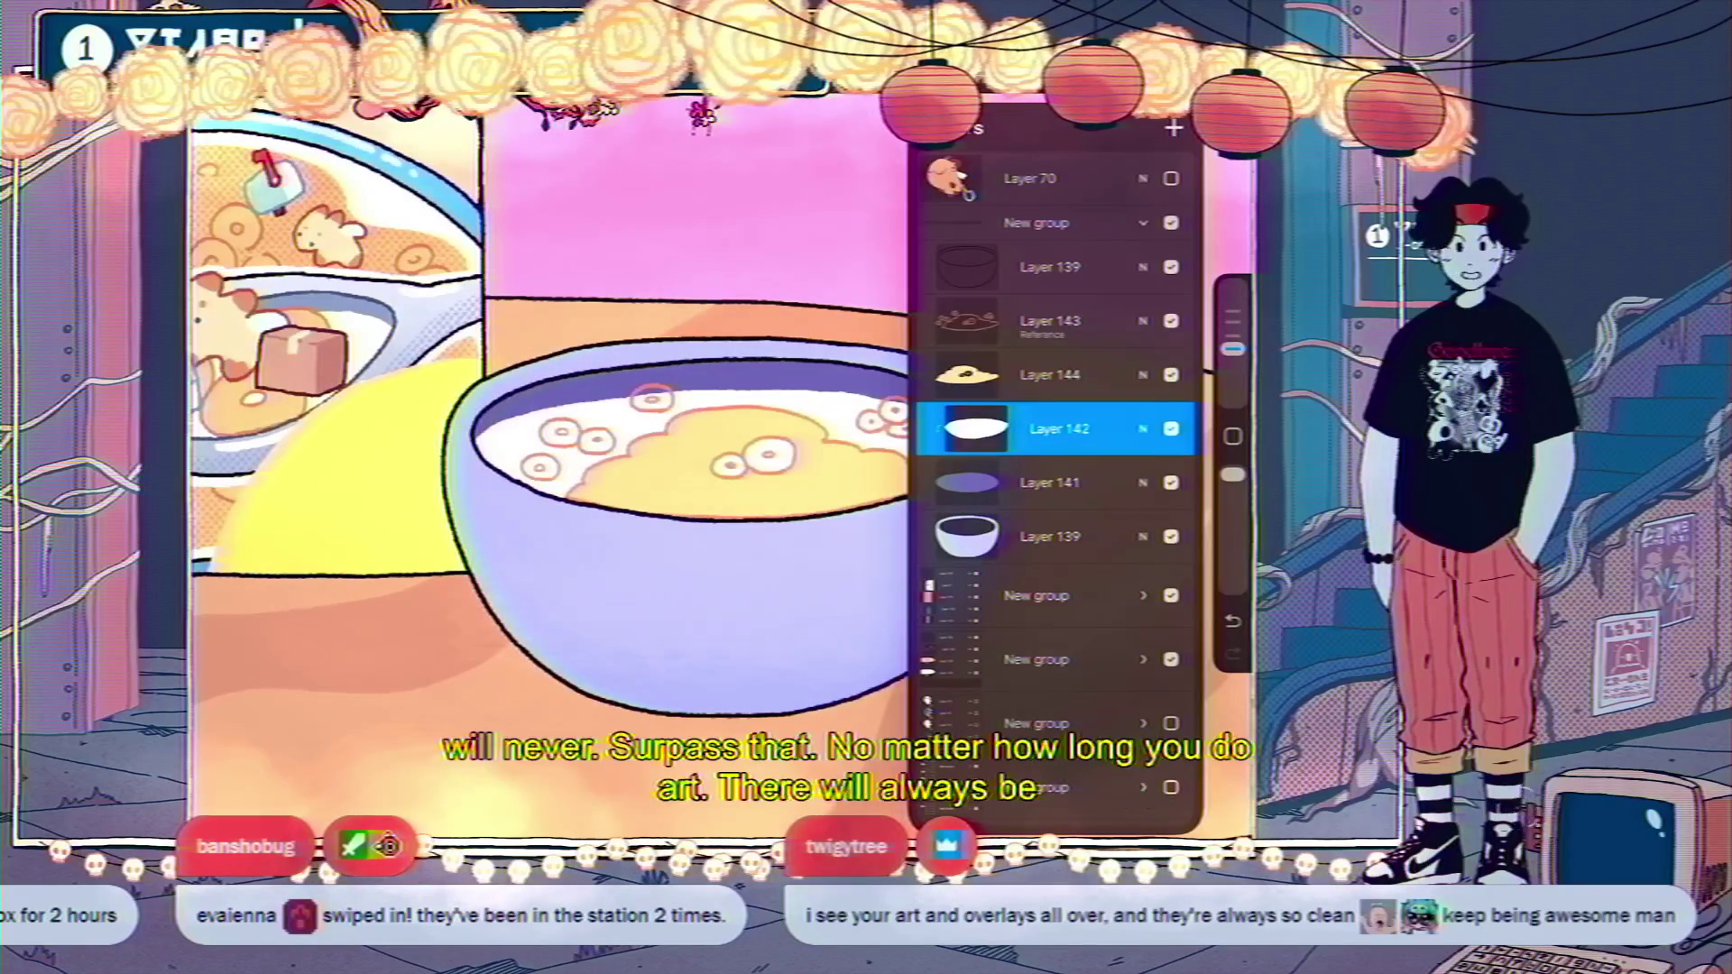
left_click(1050, 374)
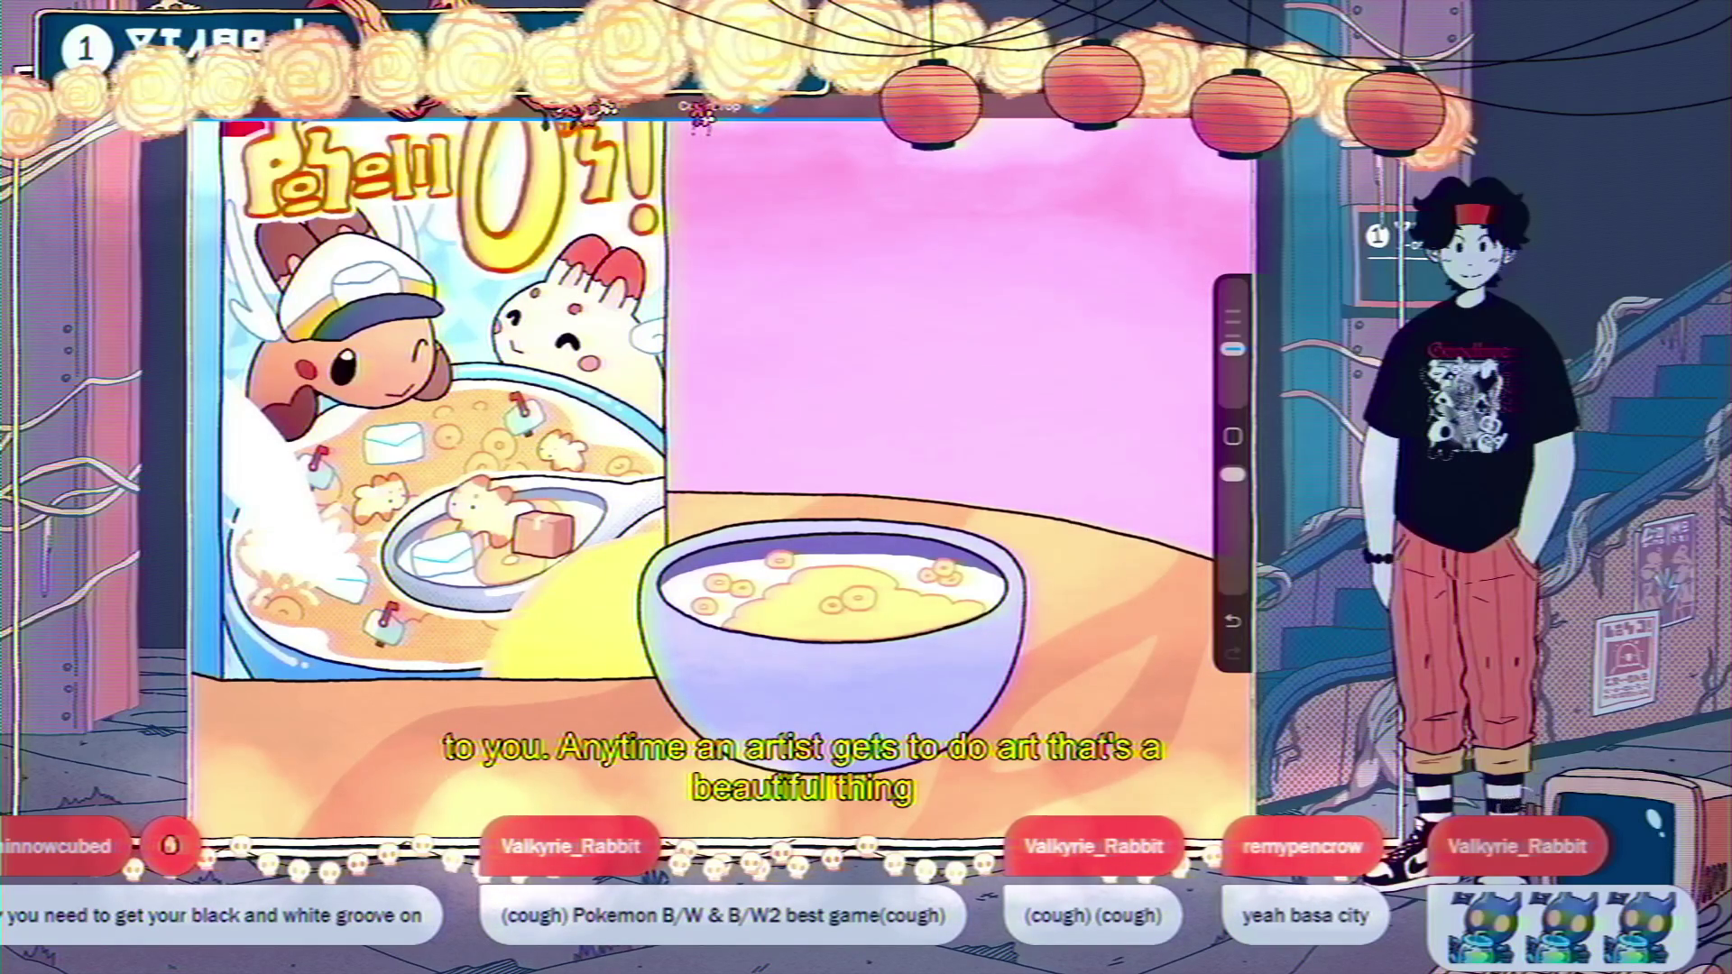
scroll(713, 469, "up", 5)
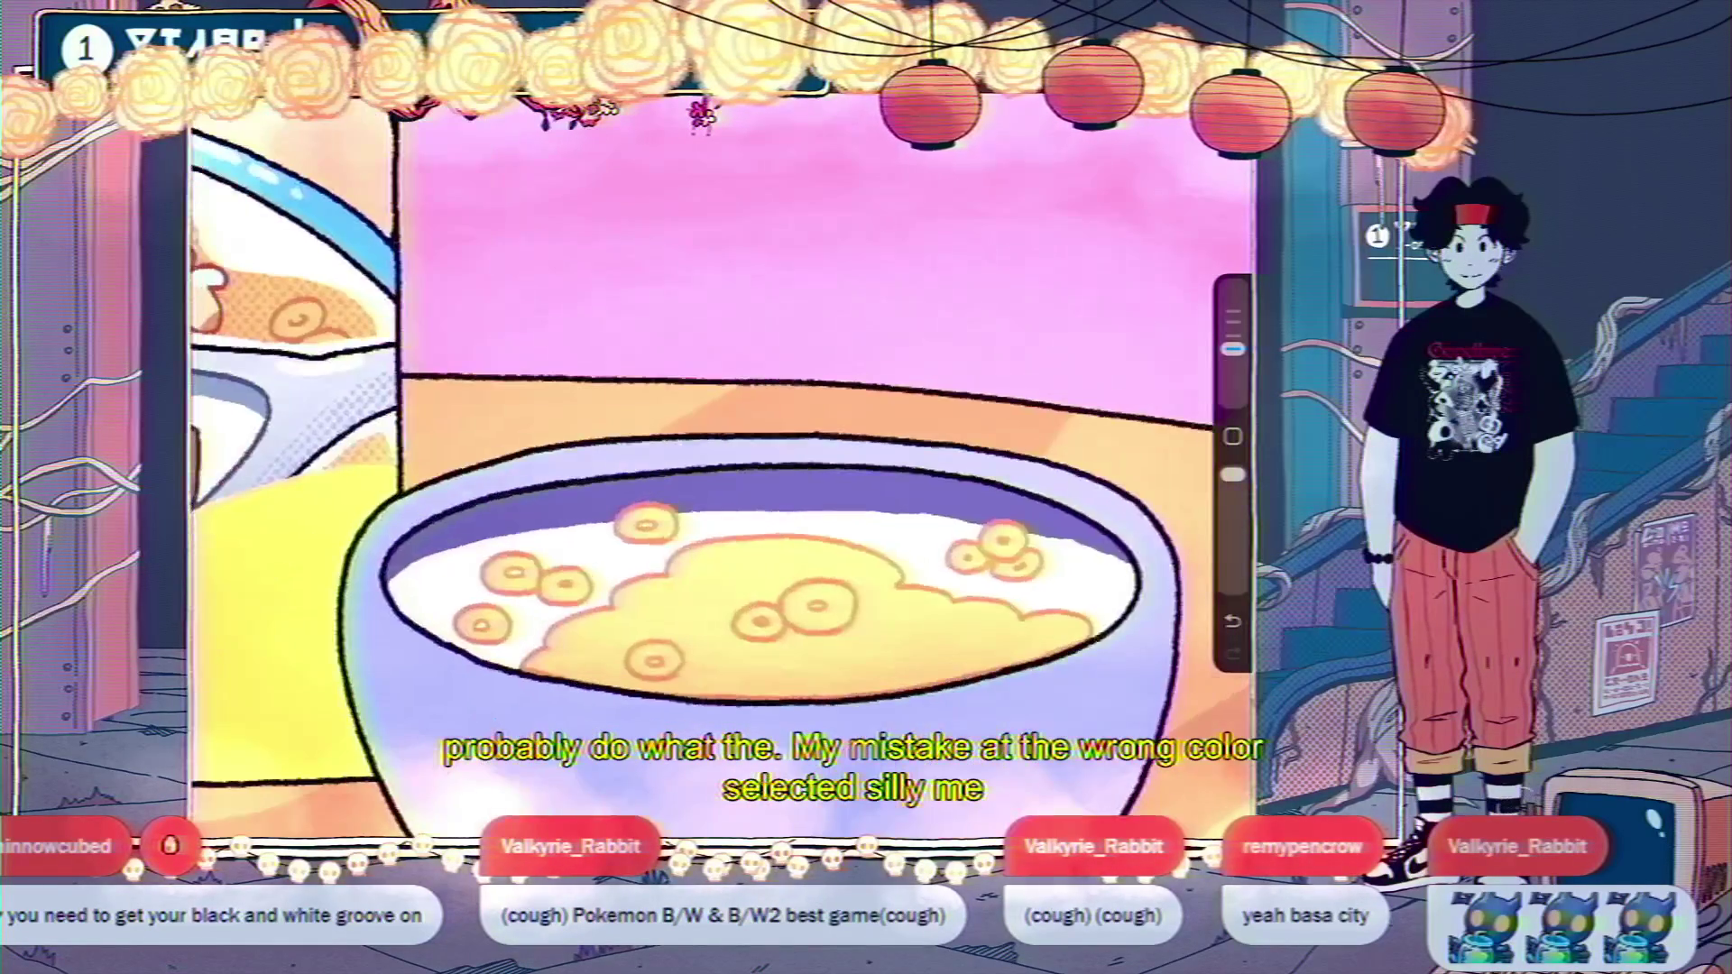
left_click(1049, 320)
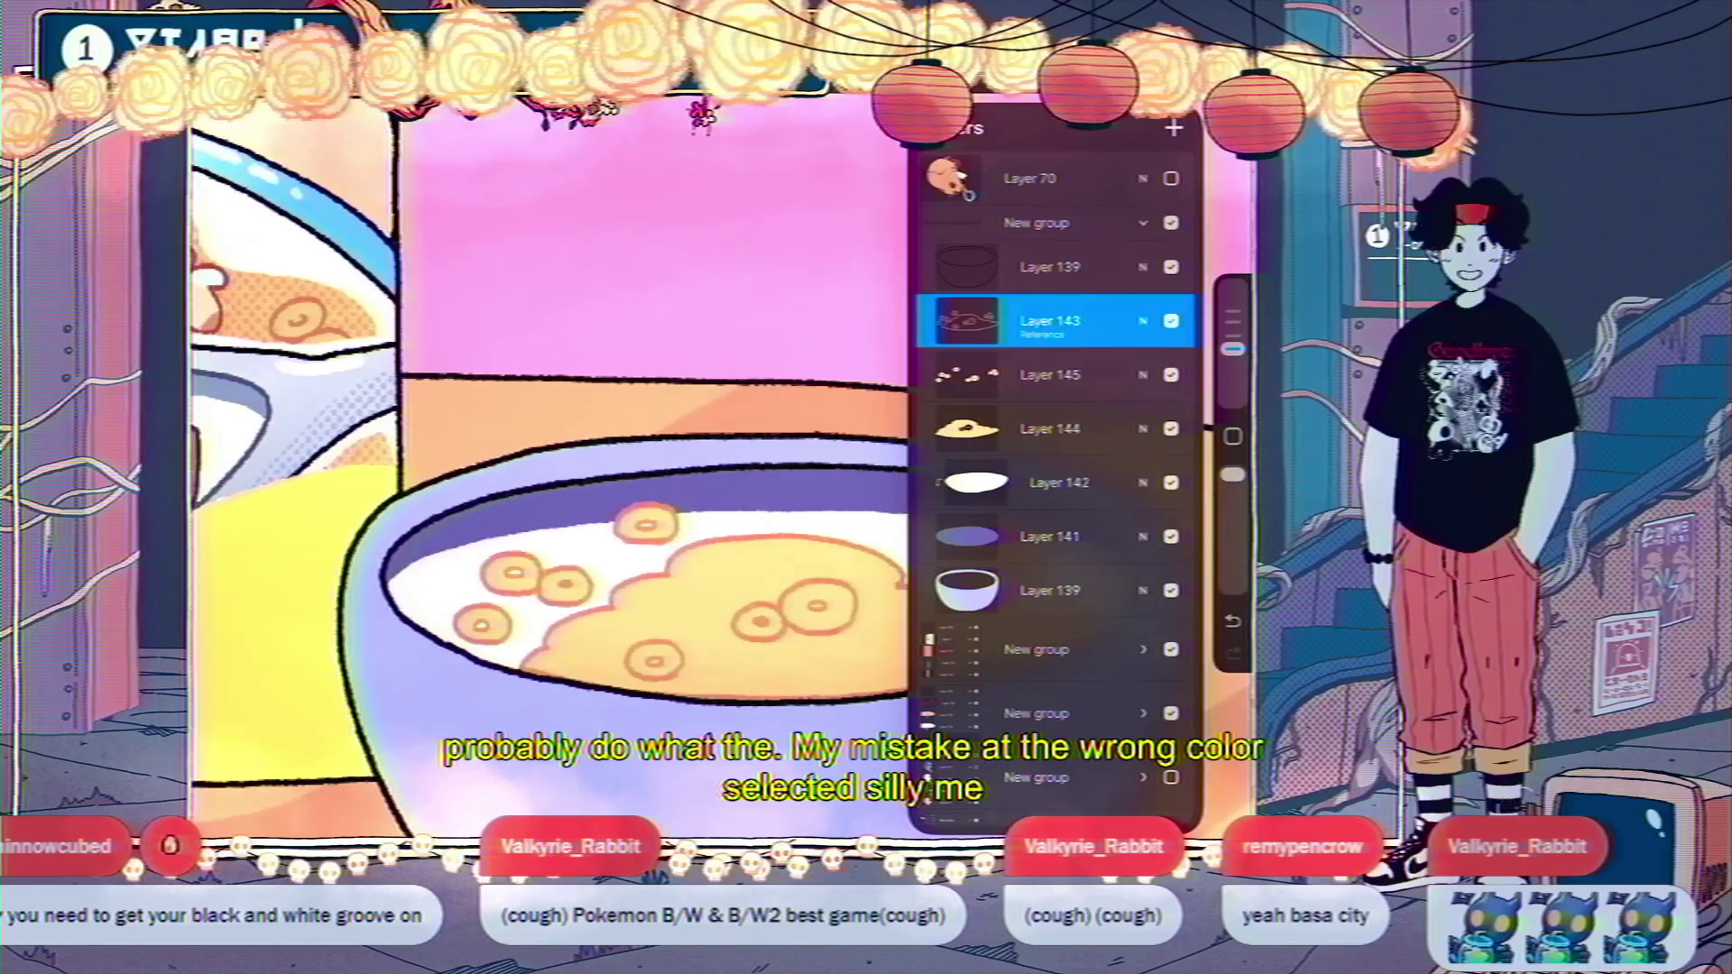
left_click(1050, 374)
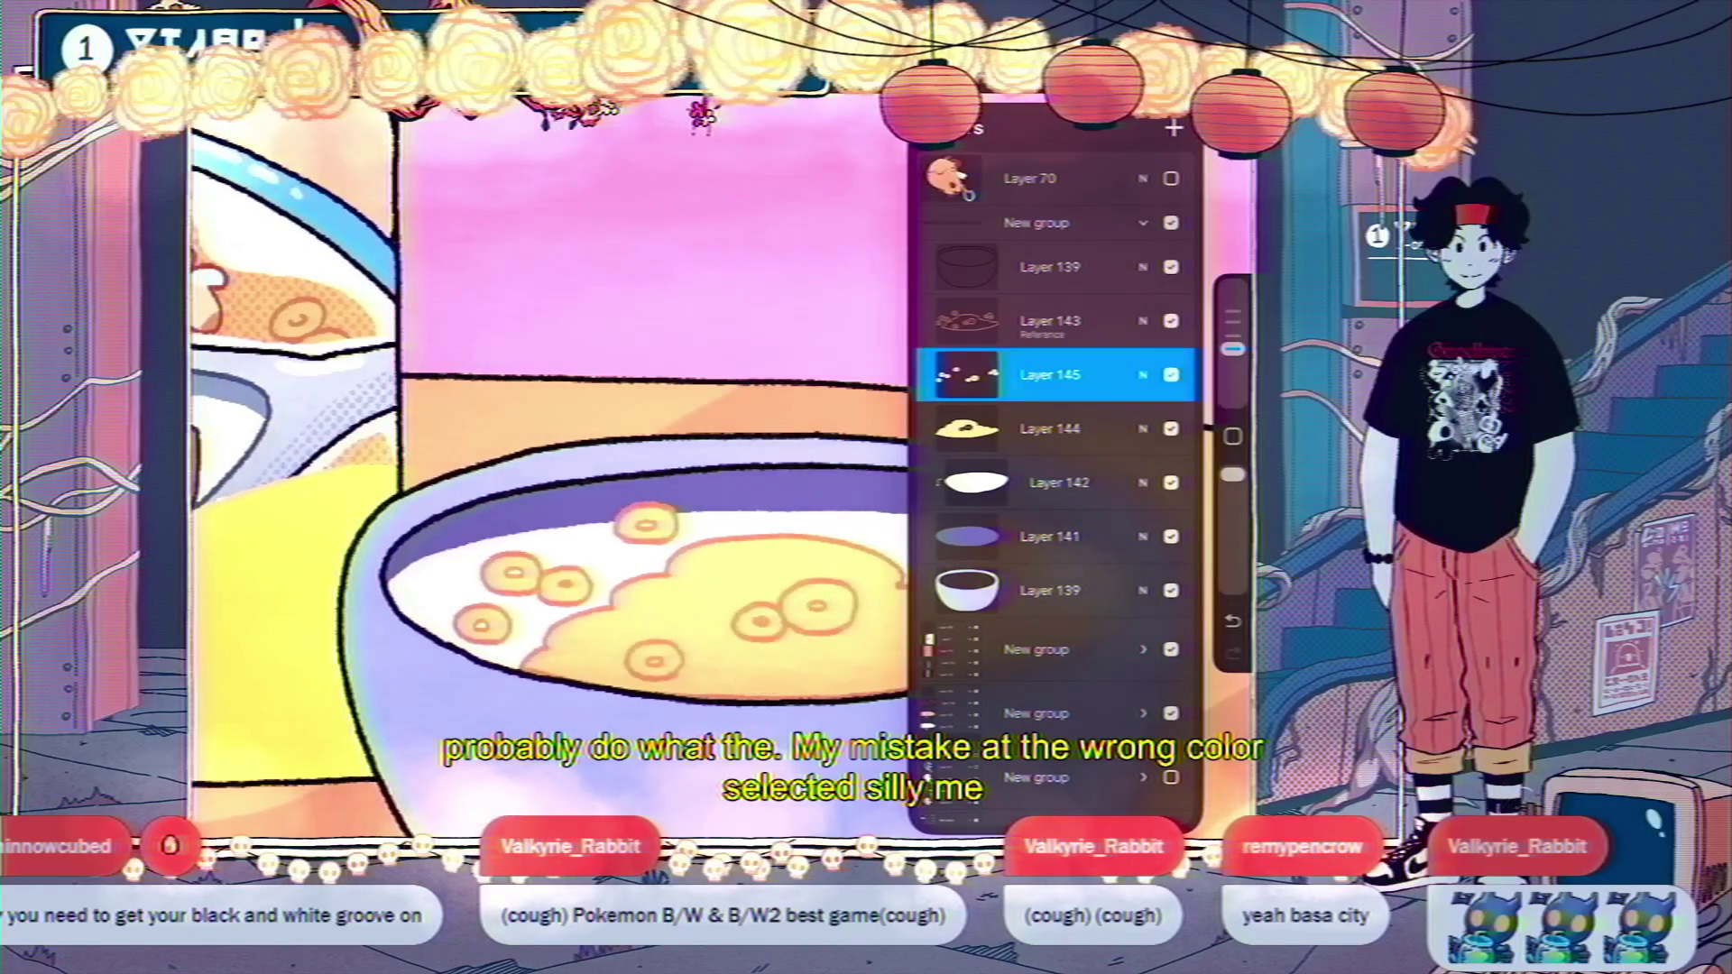
left_click_drag(1252, 27, 1001, 541)
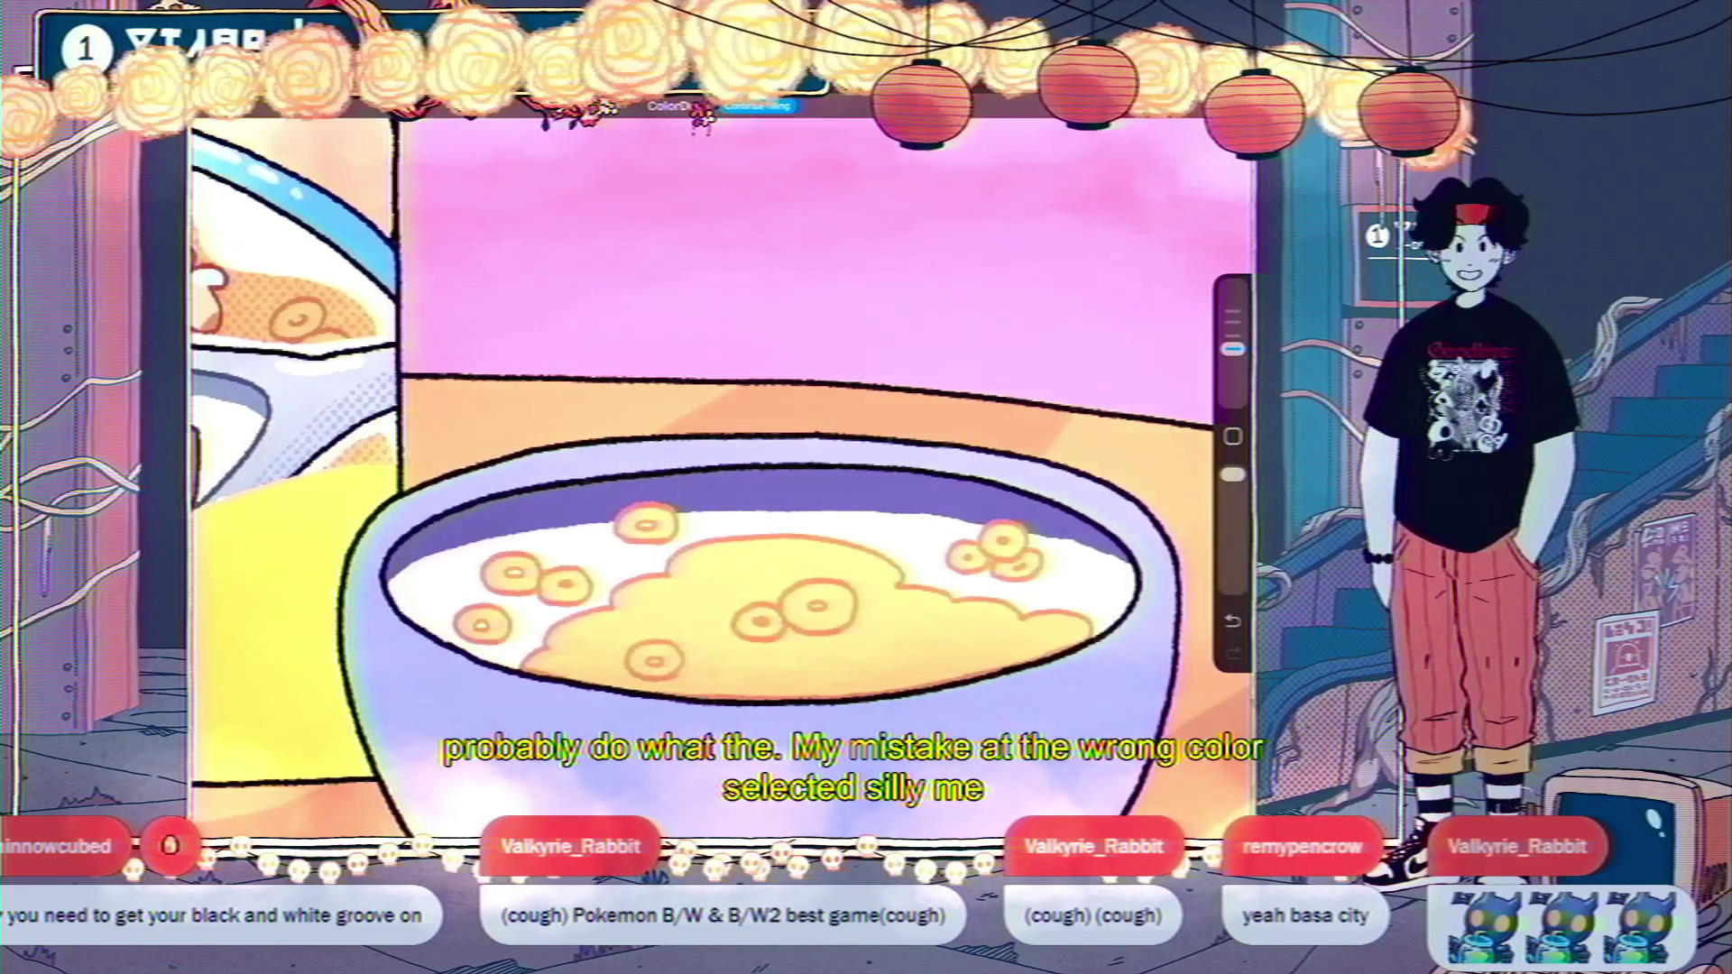
scroll(719, 476, "down", 2)
scroll(719, 541, "down", 1)
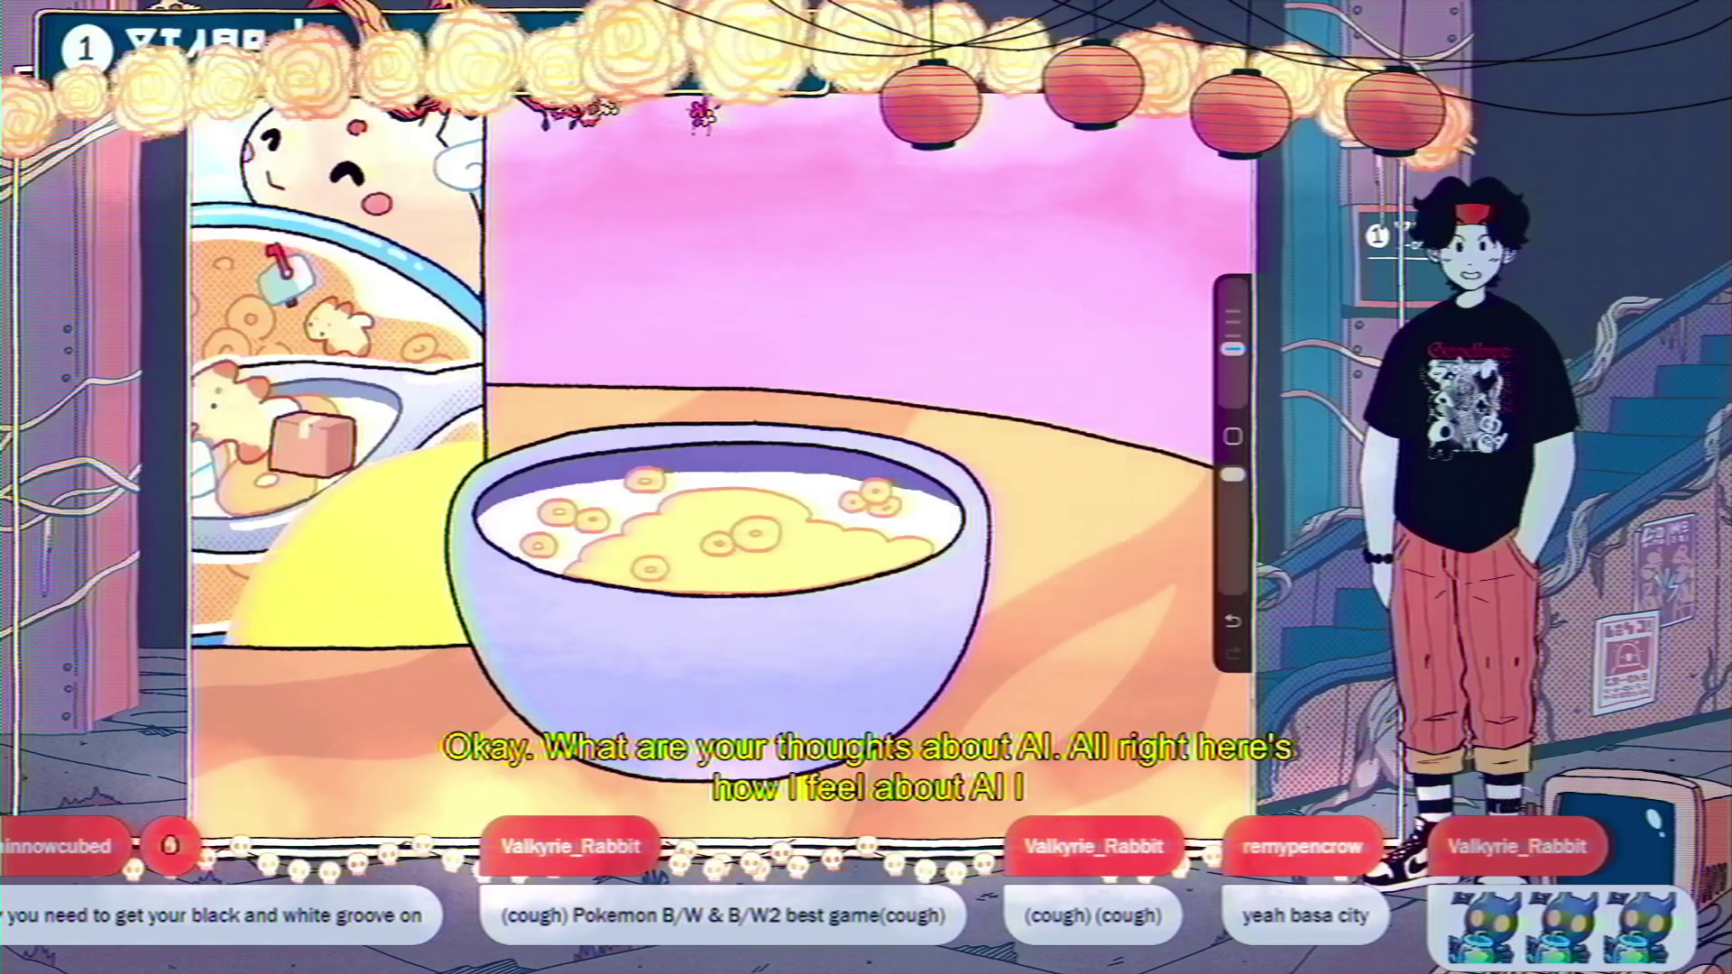
scroll(703, 468, "down", 5)
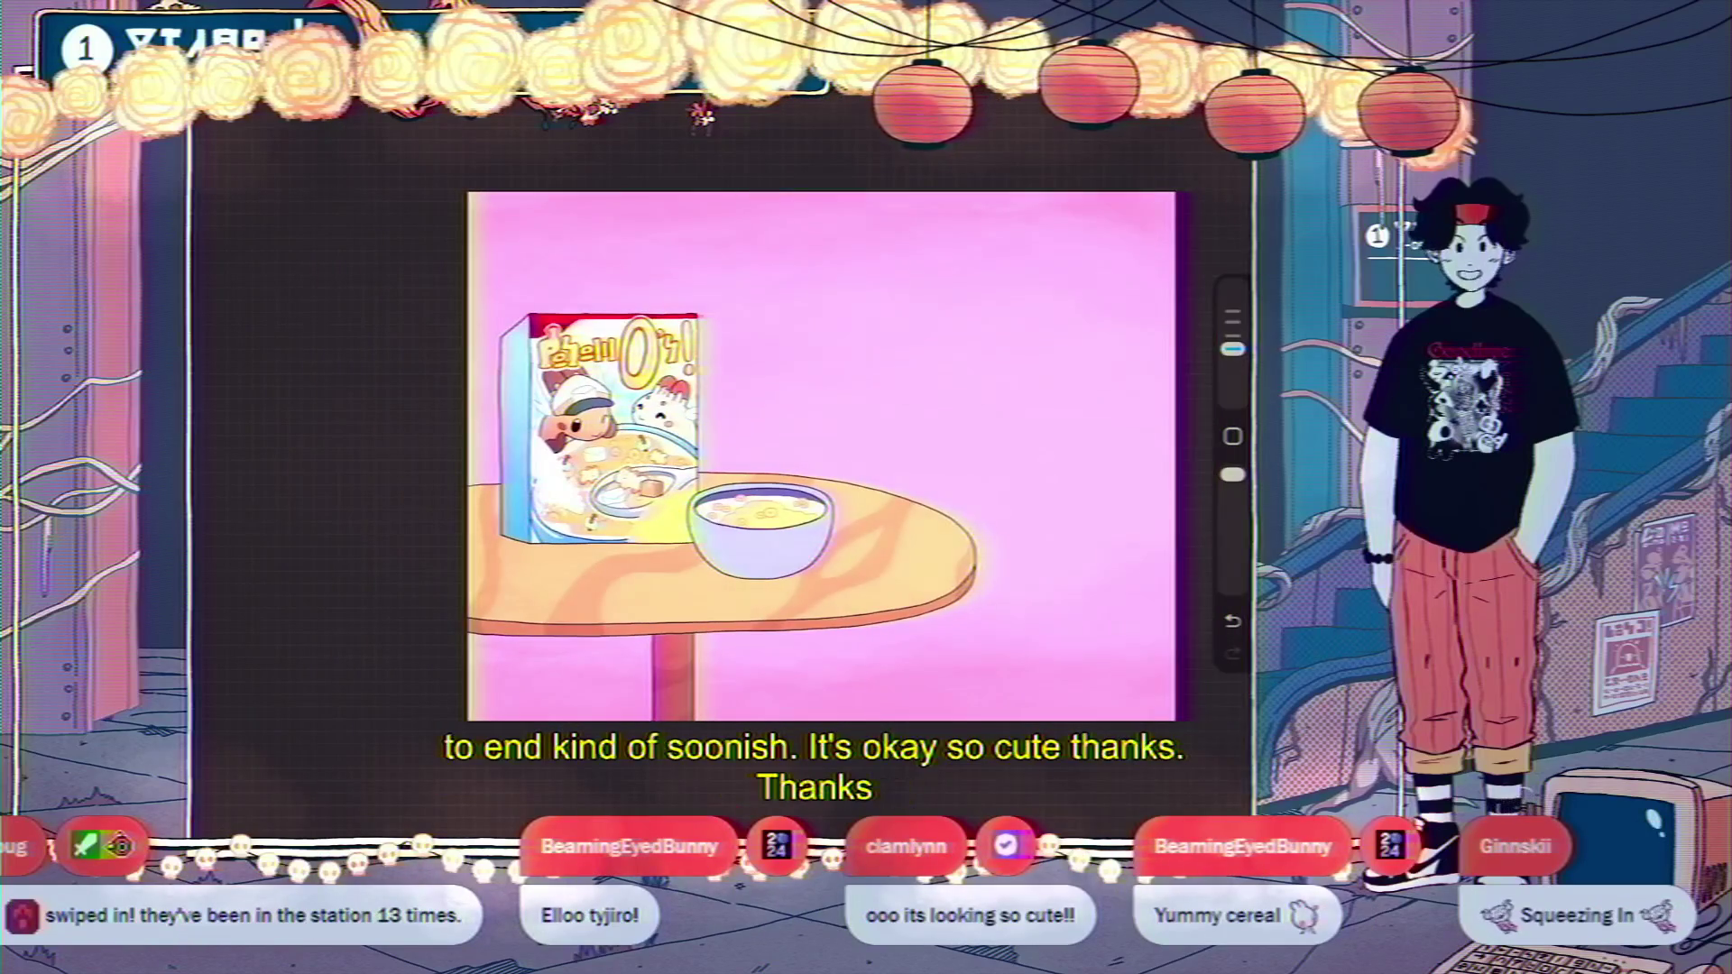
Collapse the bowl layers group and move the dog charm group near the top.
key("l")
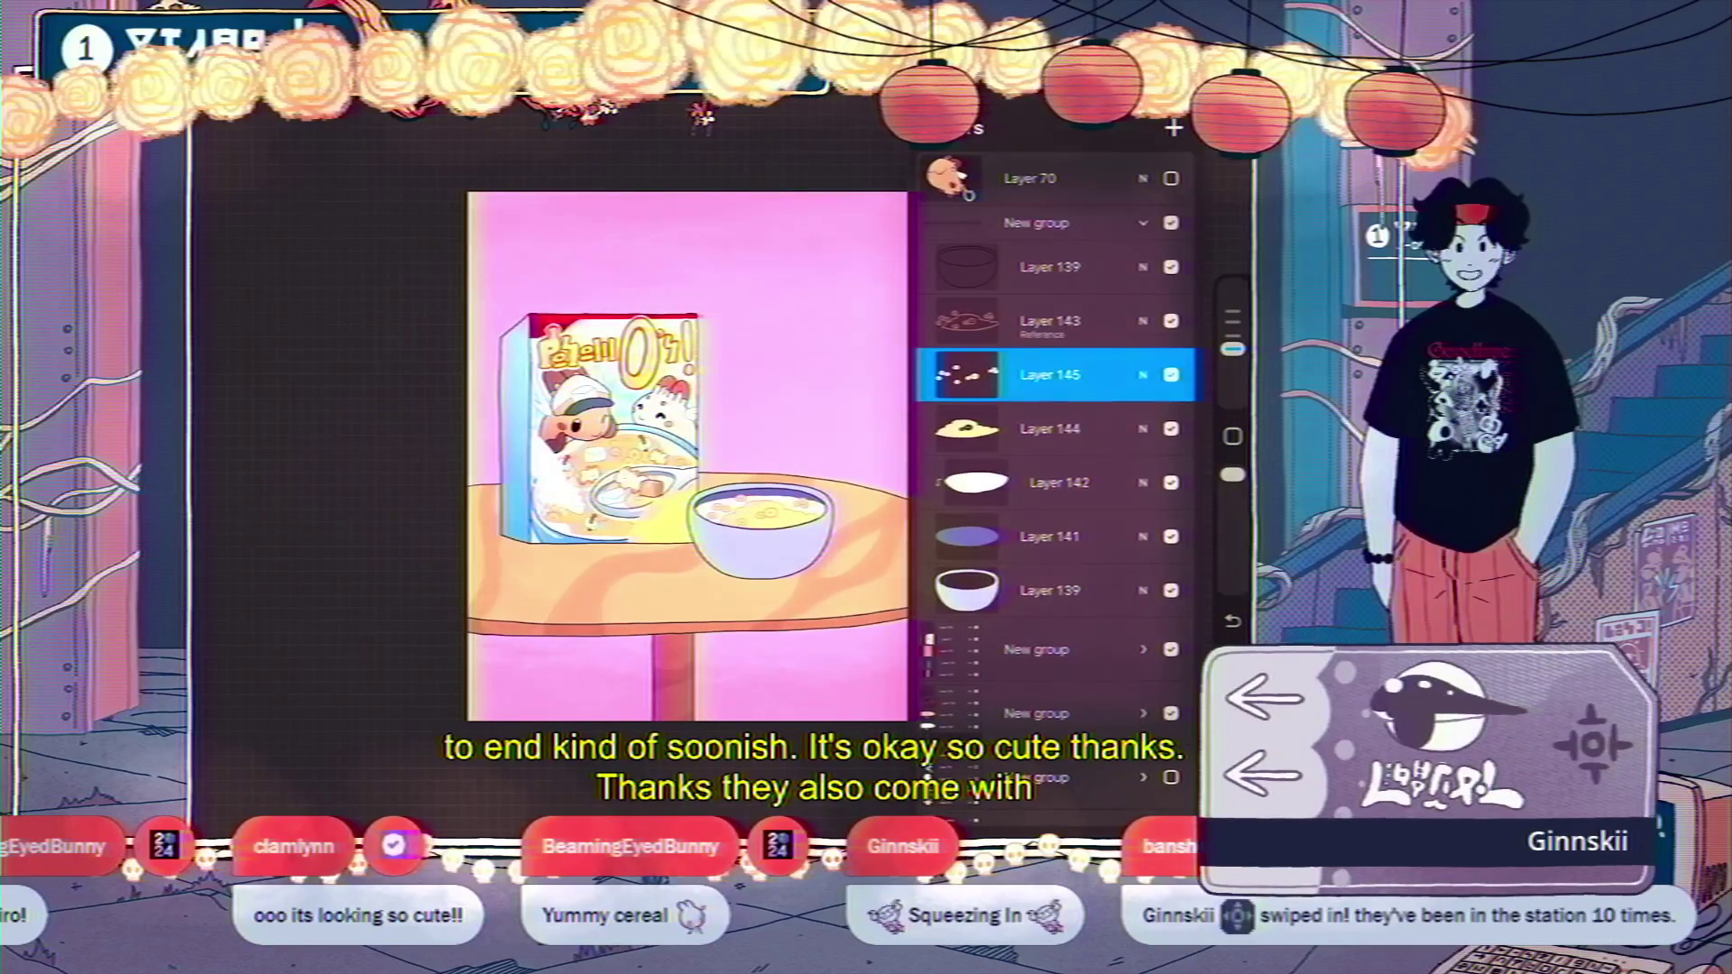
left_click(1142, 223)
left_click(1037, 430)
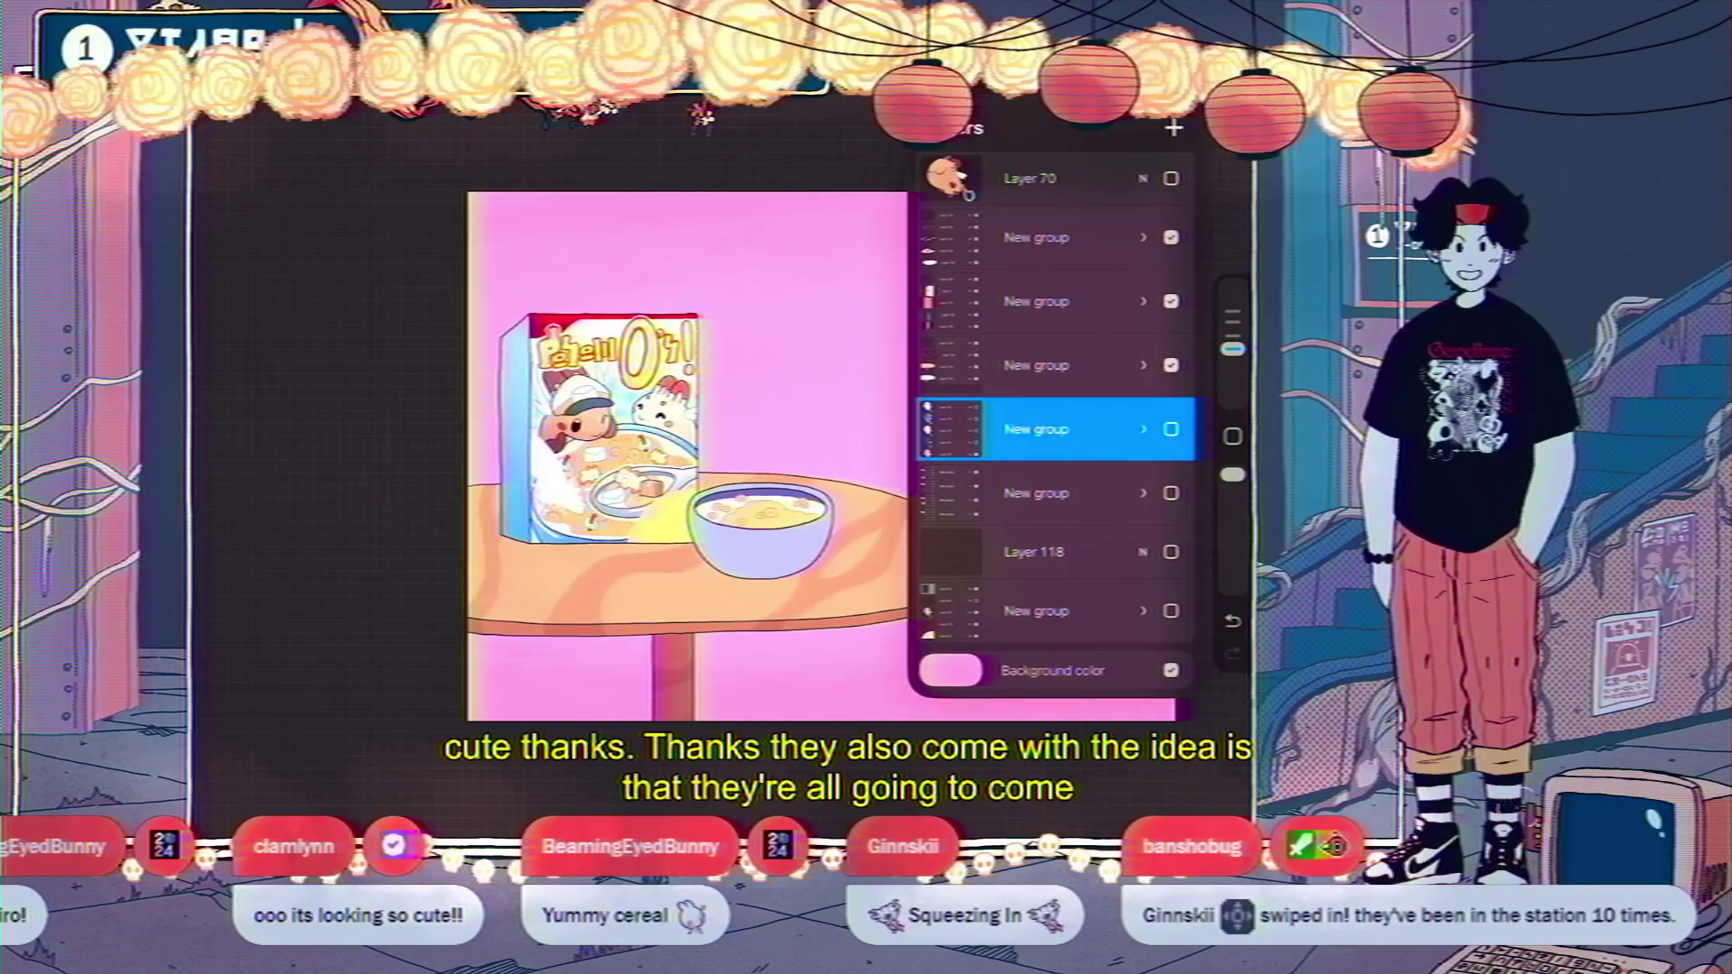
left_click_drag(1038, 430, 1037, 238)
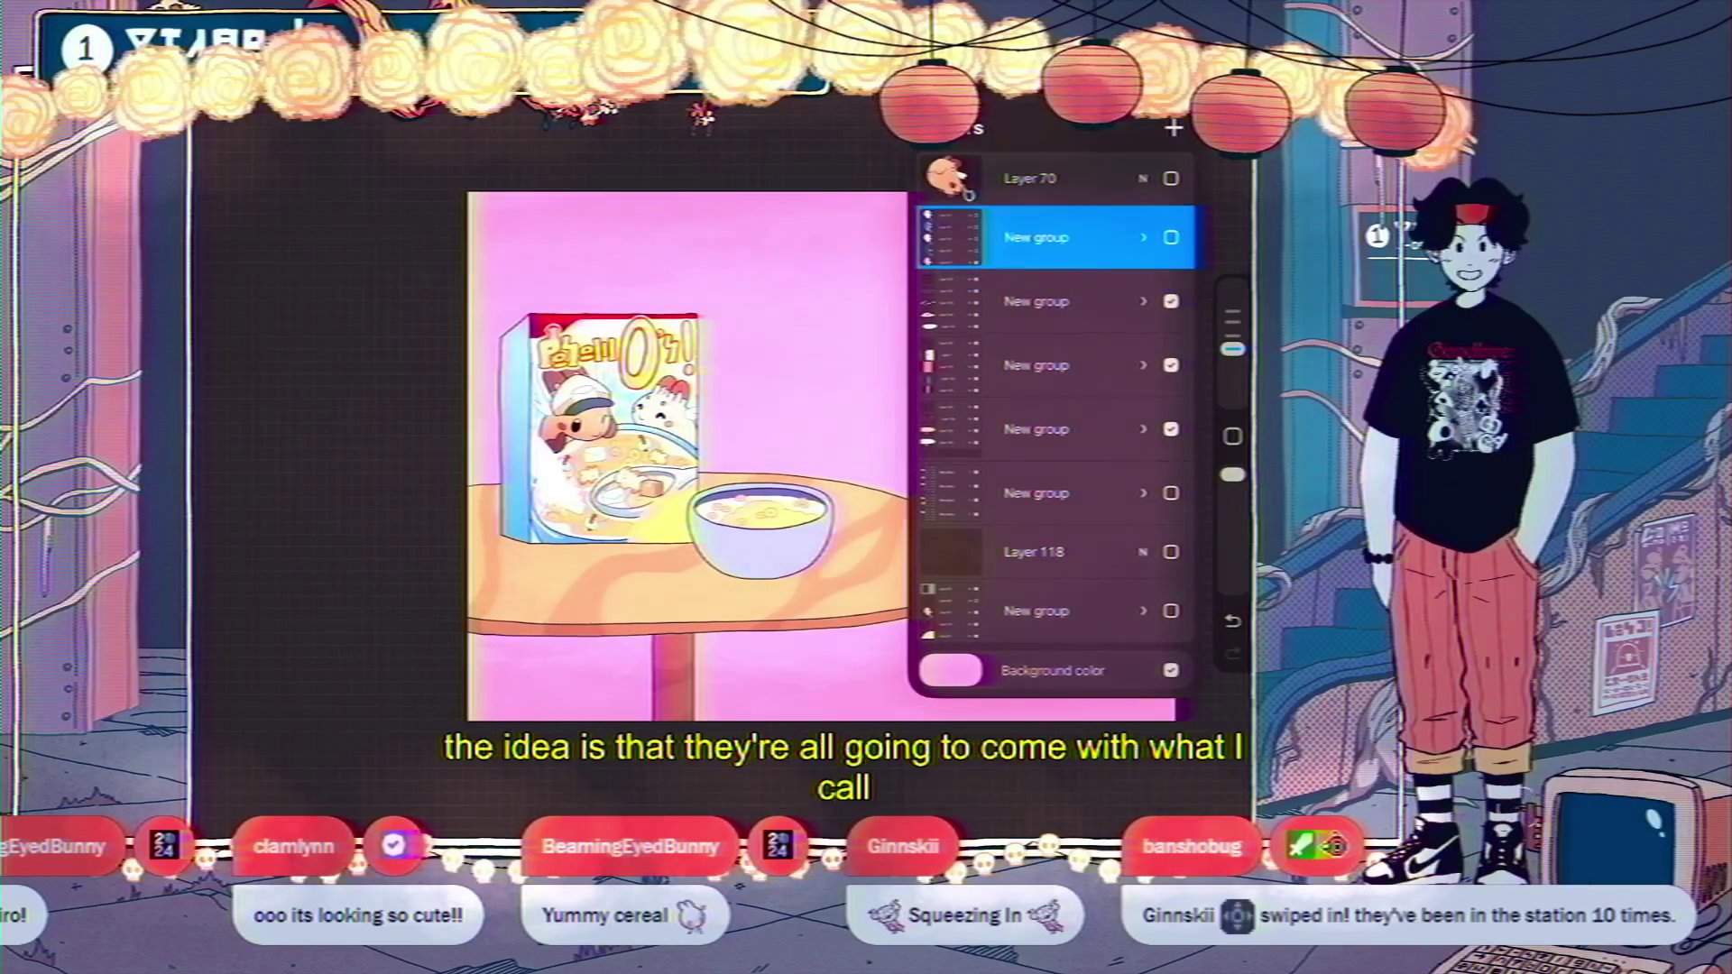
scroll(685, 451, "down", 3)
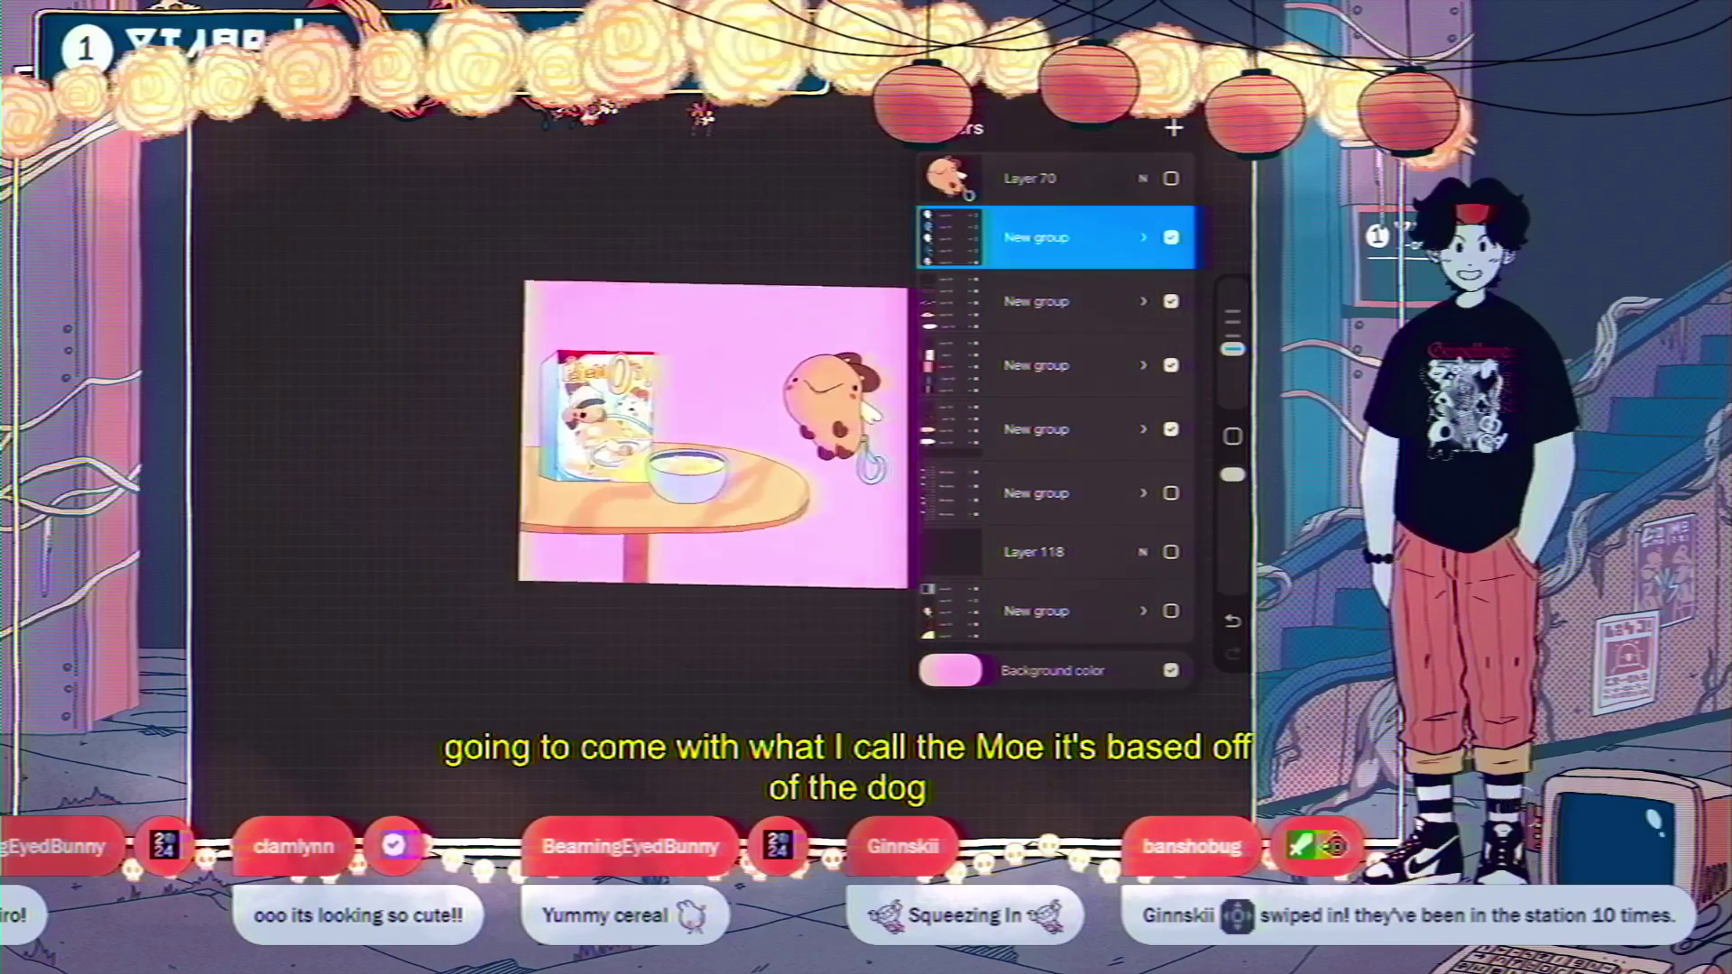
scroll(541, 451, "up", 5)
Make the dark, white, blue starry and patched dog charm layers visible.
left_click(1143, 237)
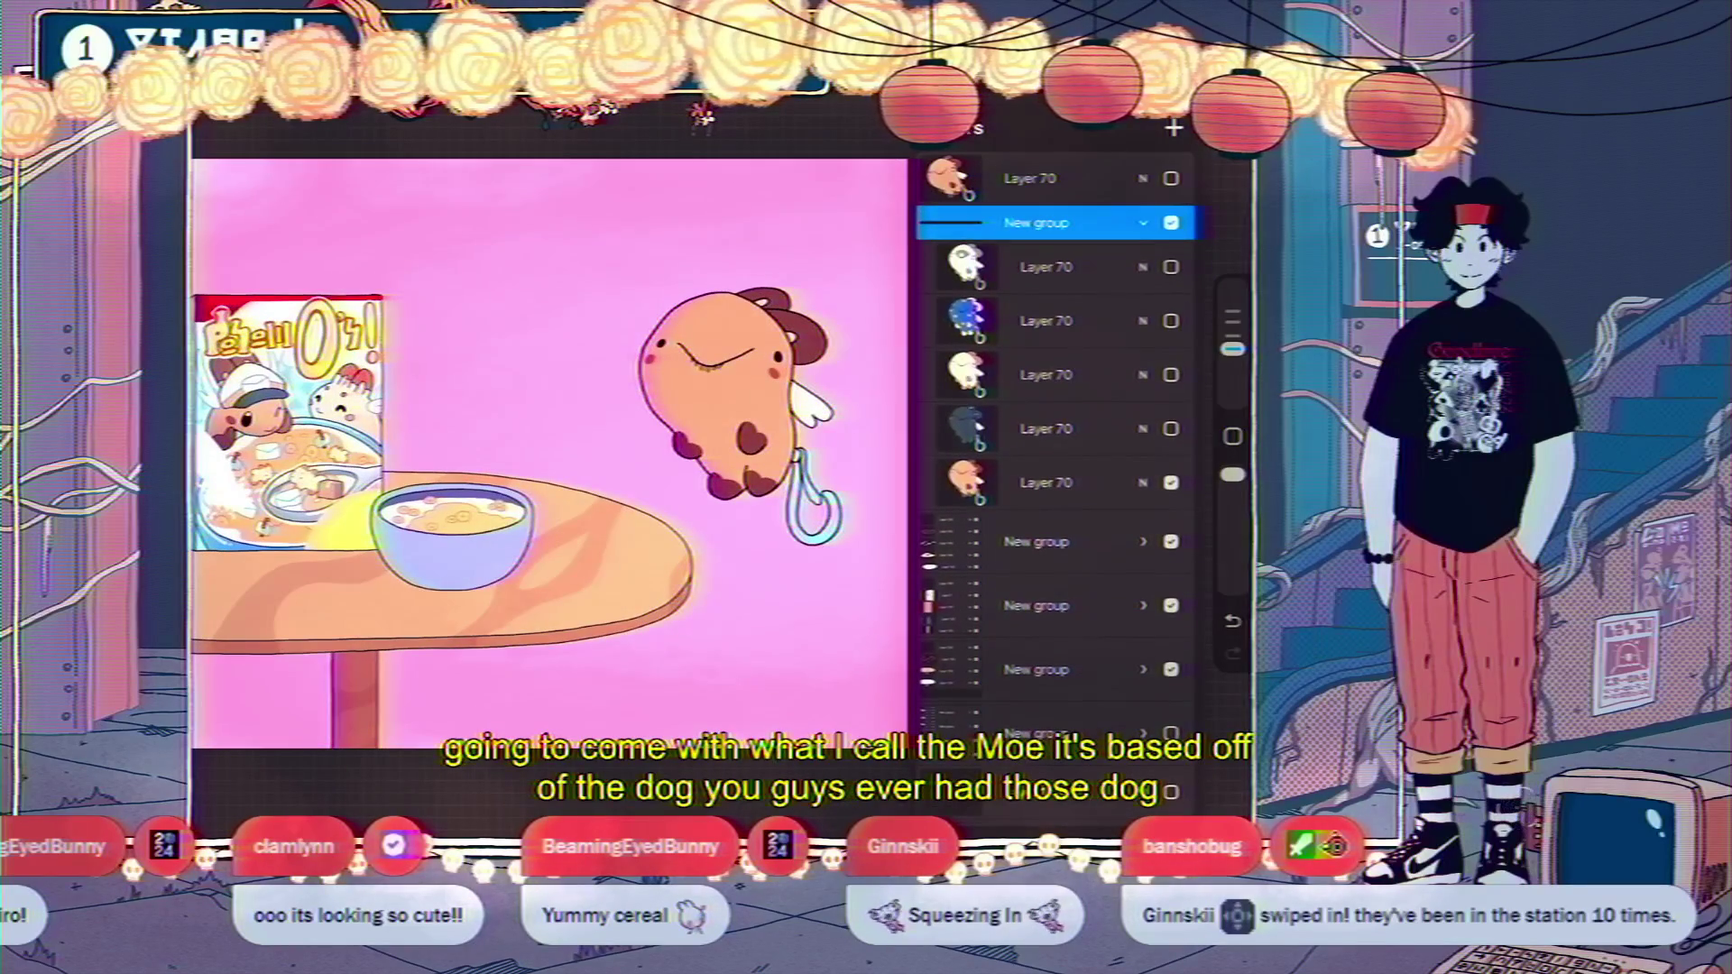
left_click(1170, 375)
left_click(1169, 428)
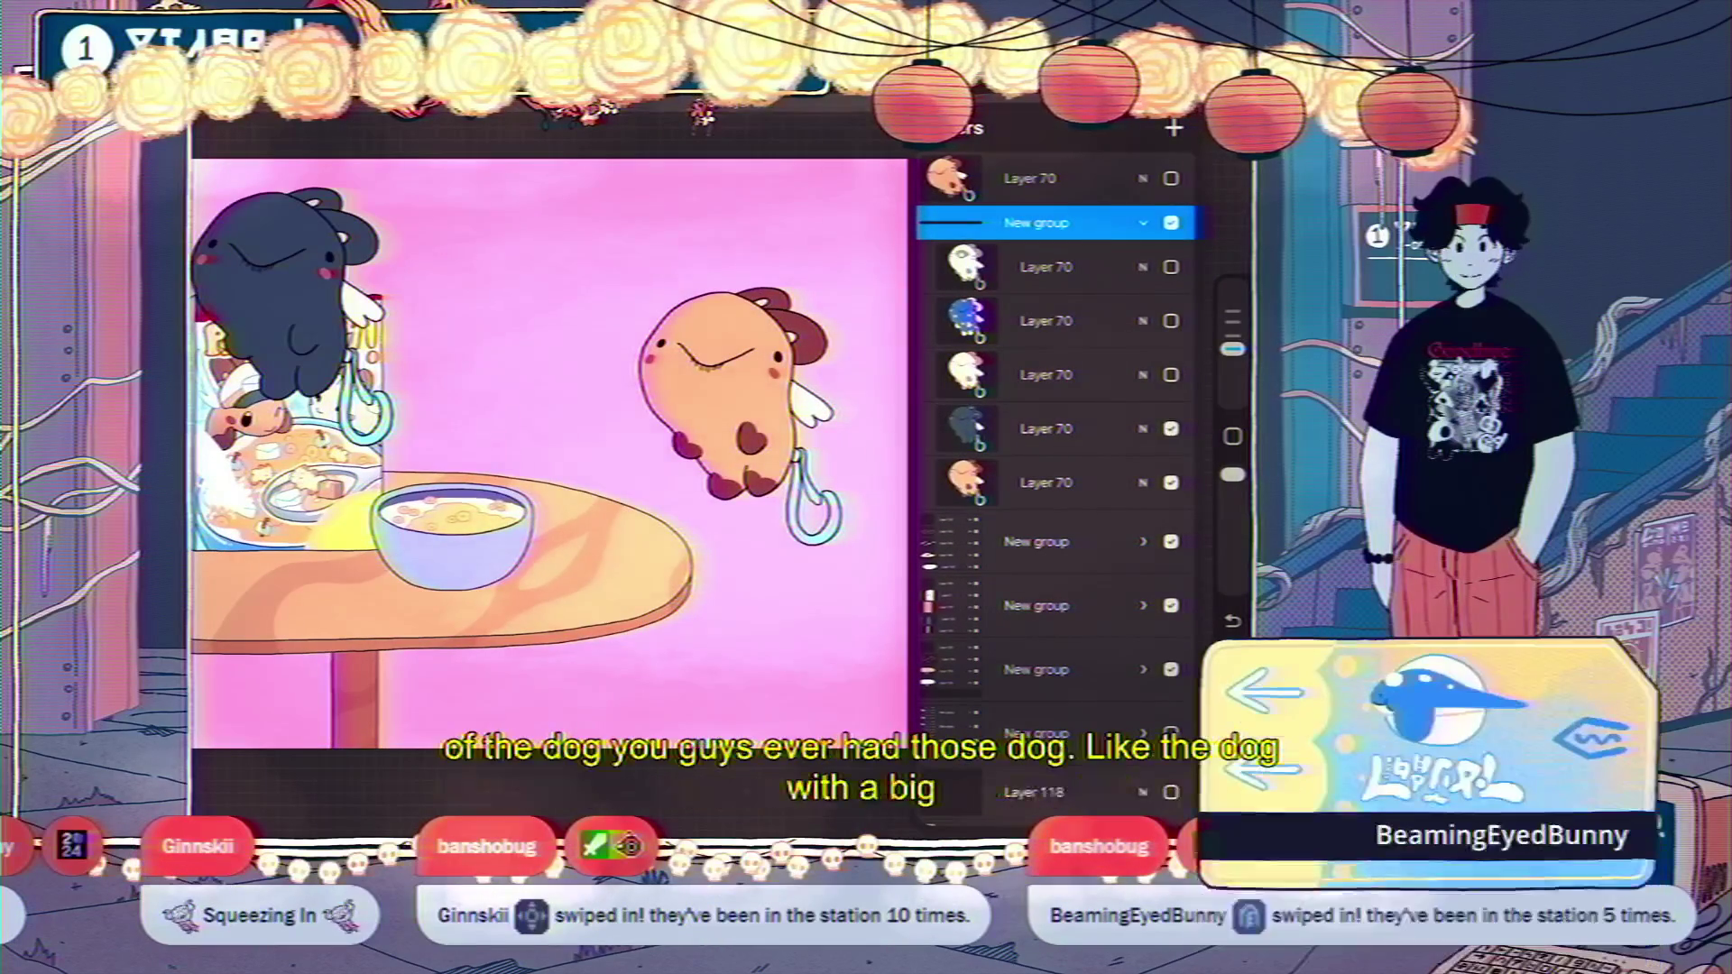
left_click(1170, 320)
left_click(1170, 267)
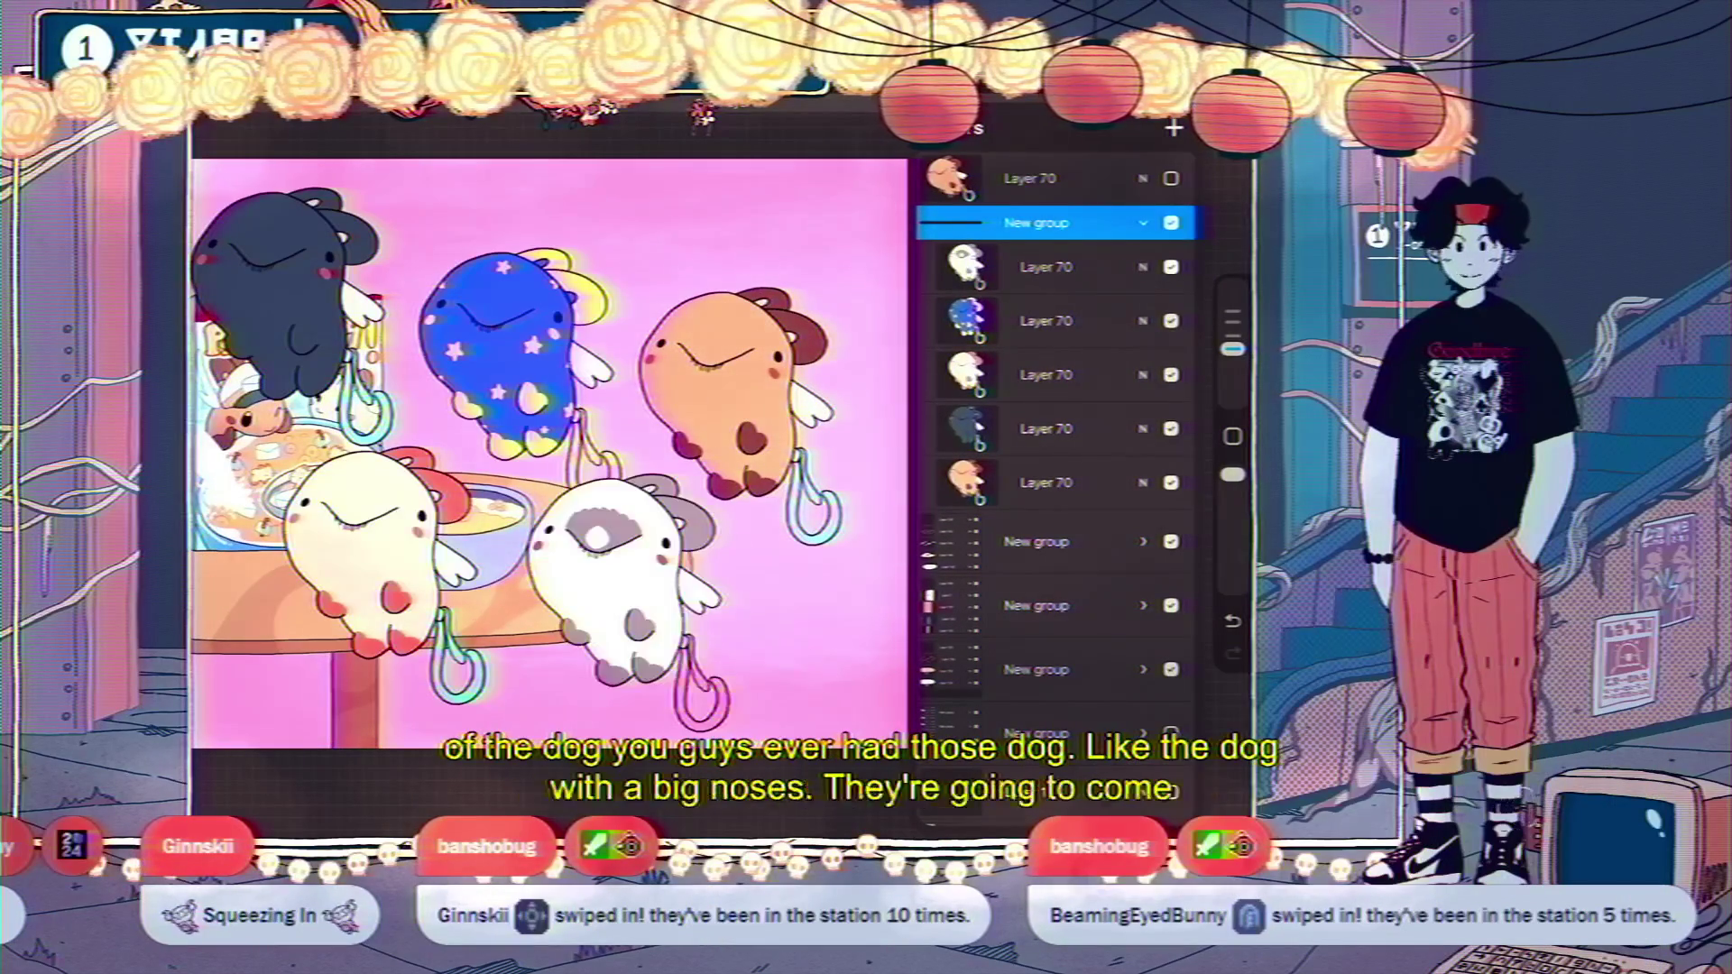
Turn off visibility for the whole dog charm group.
scroll(631, 478, "down", 3)
scroll(641, 468, "up", 2)
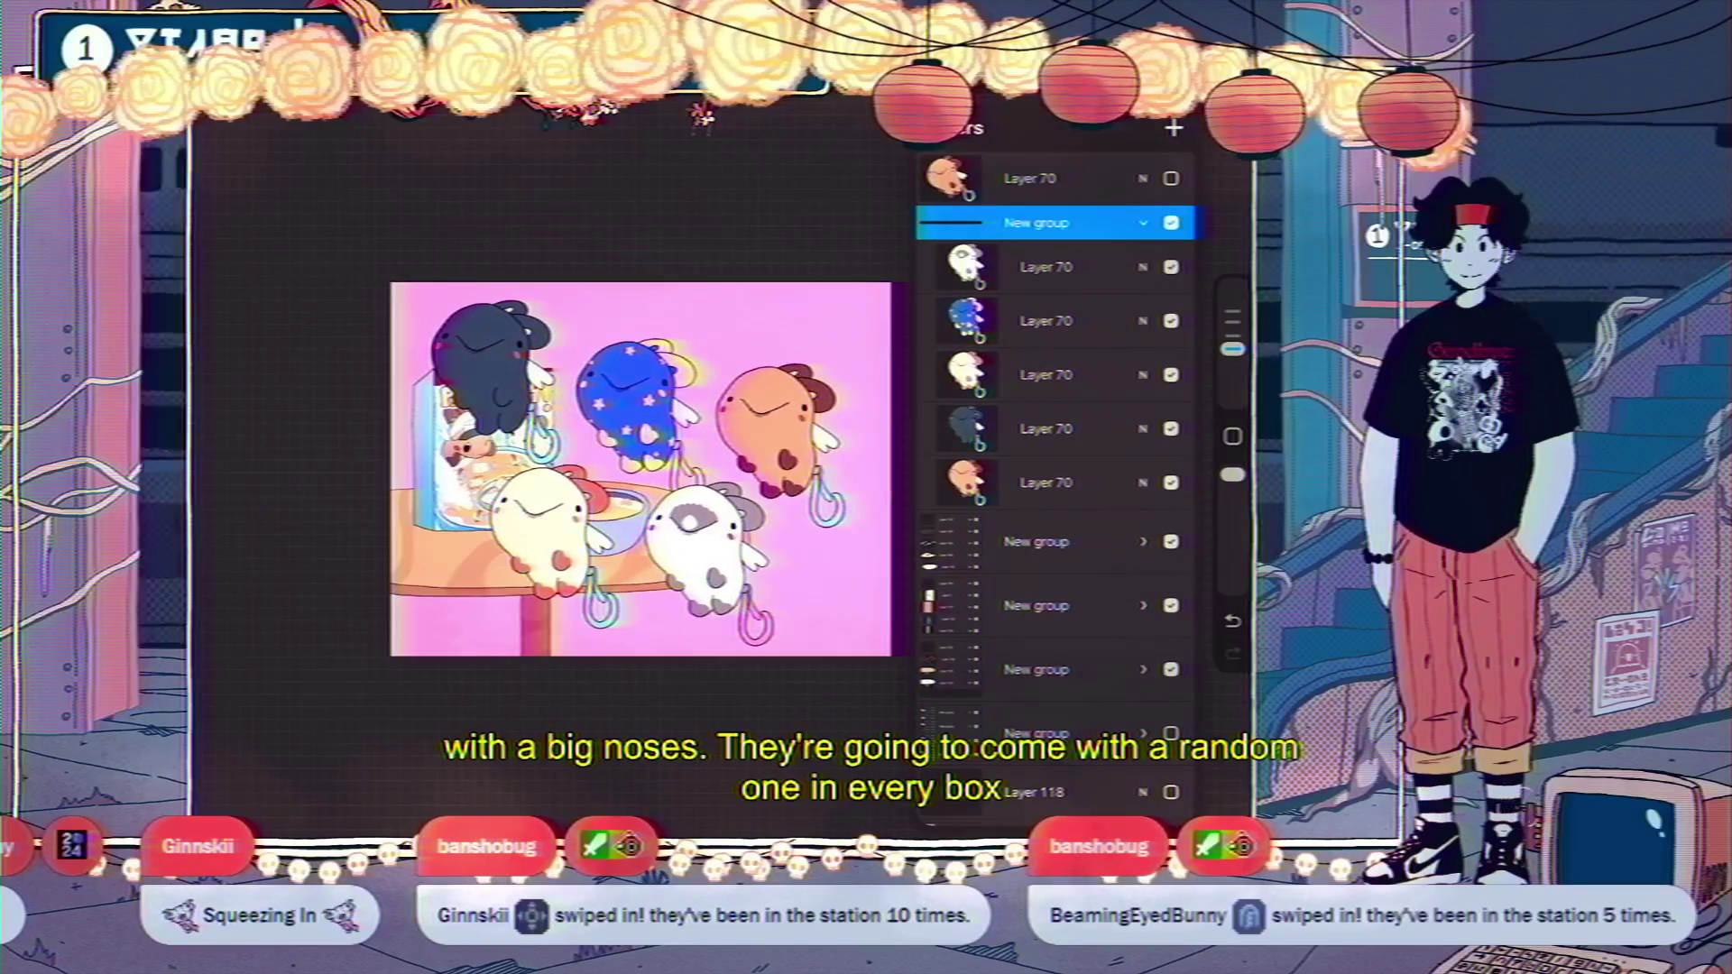
left_click(1037, 222)
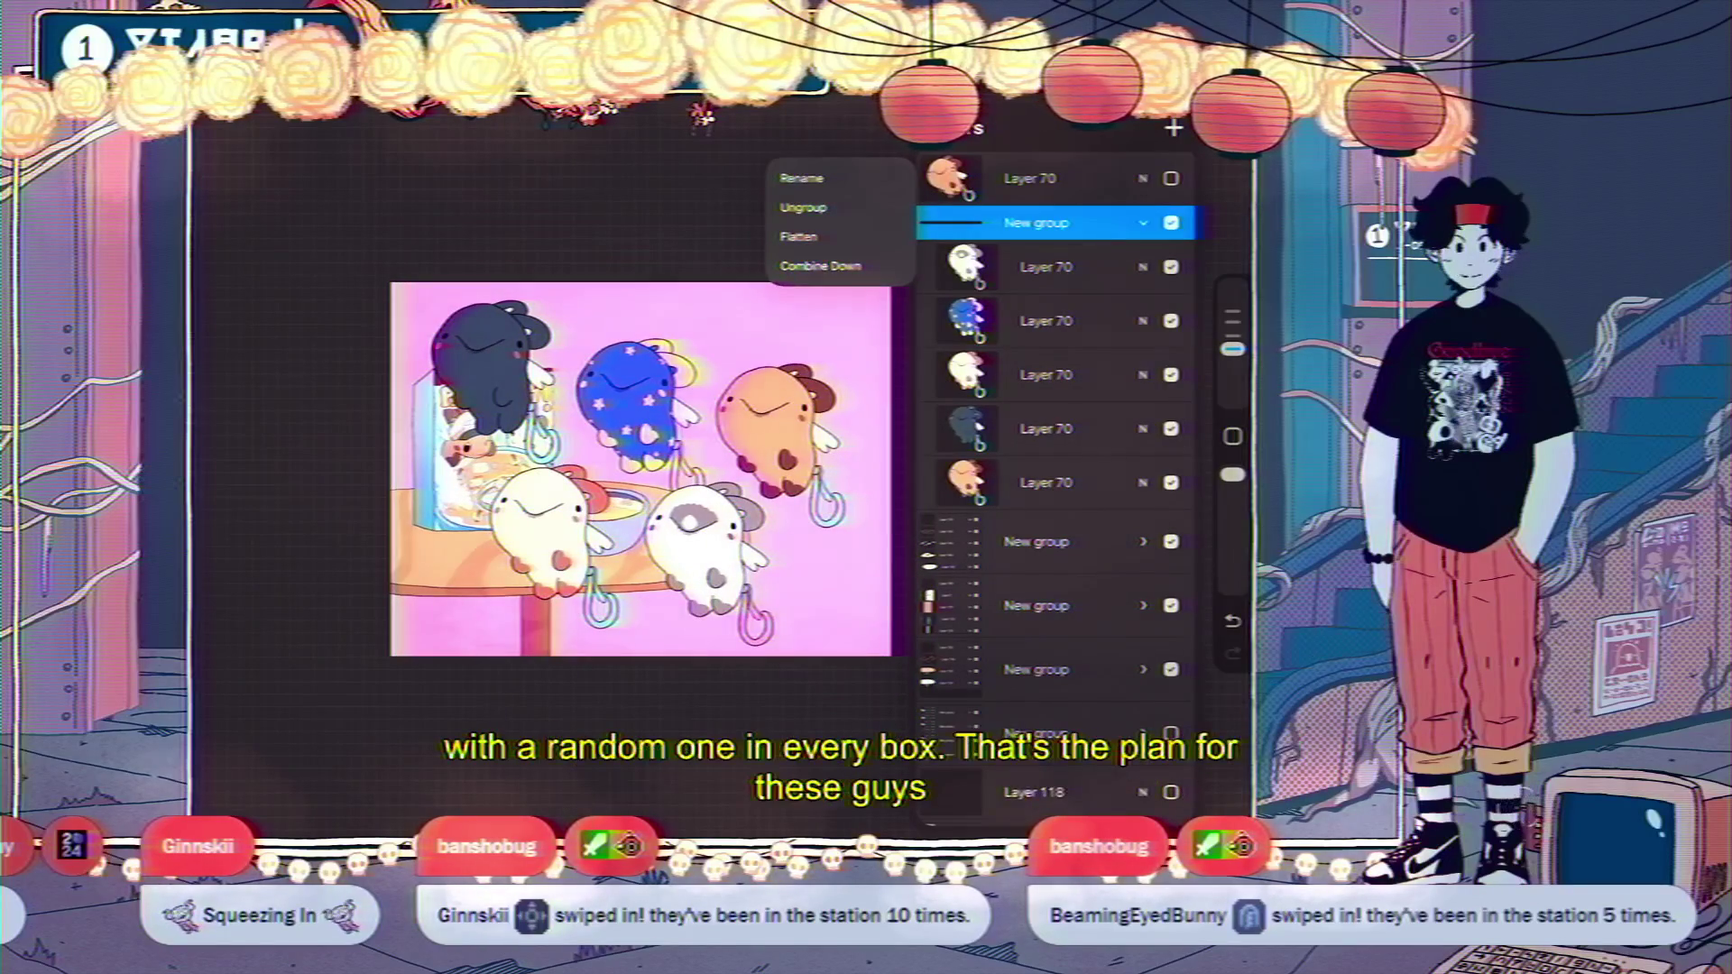
left_click(1170, 222)
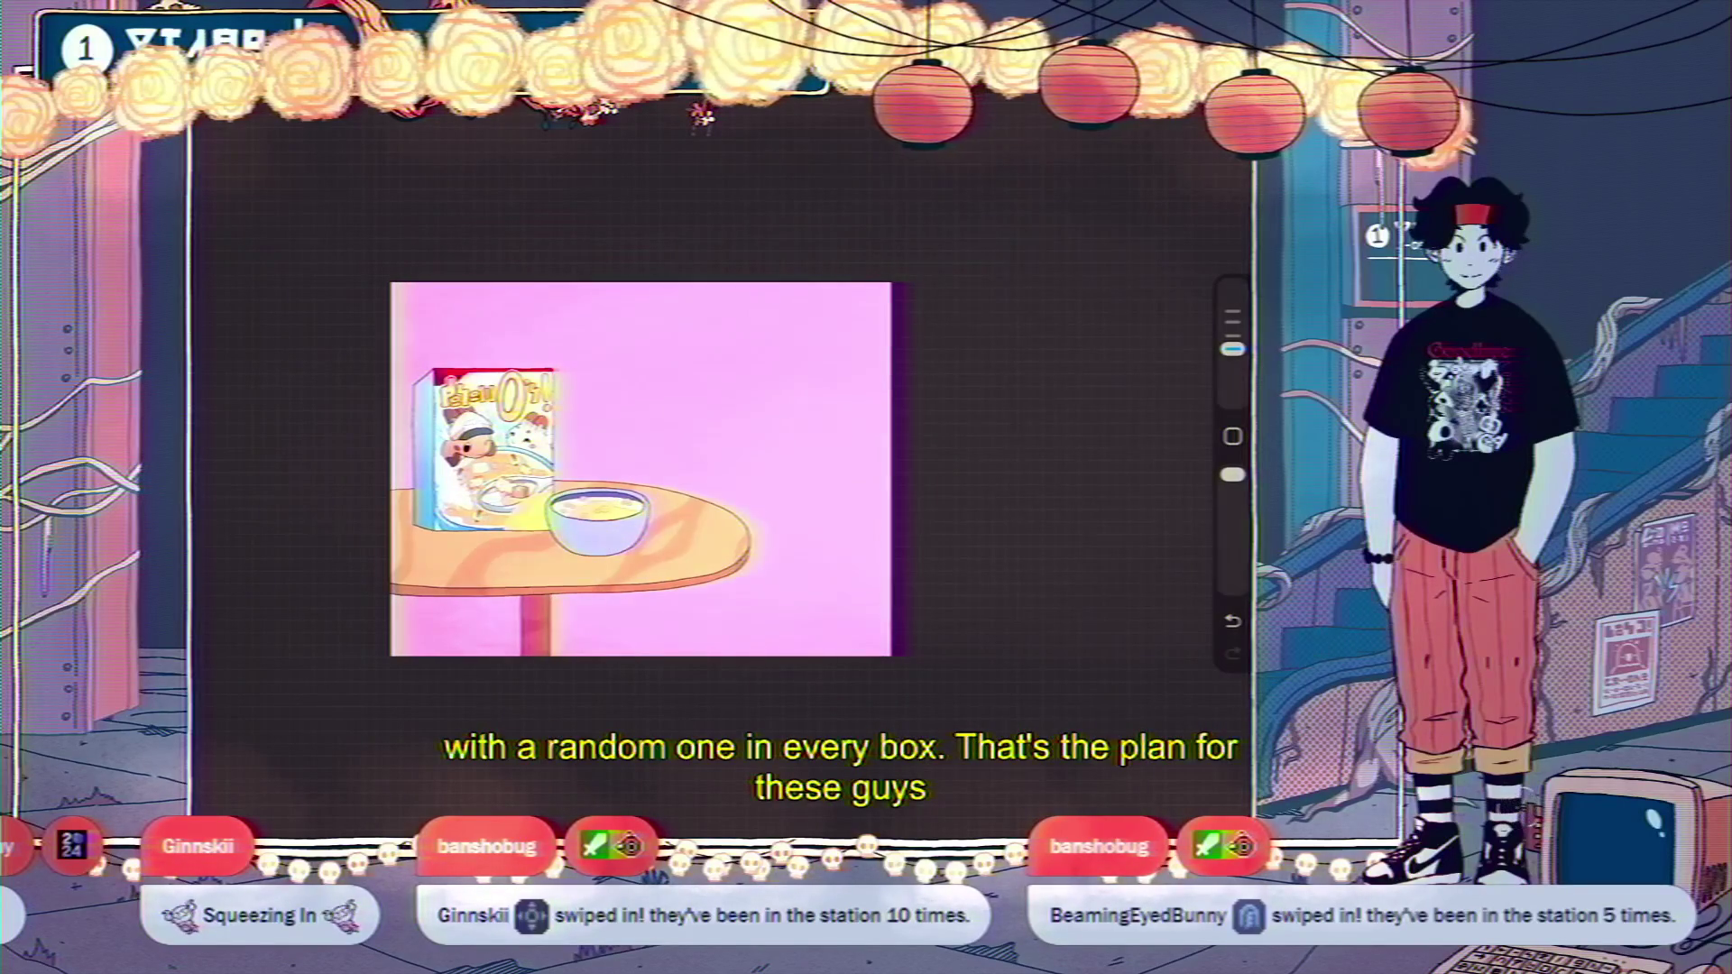
scroll(794, 433, "up", 3)
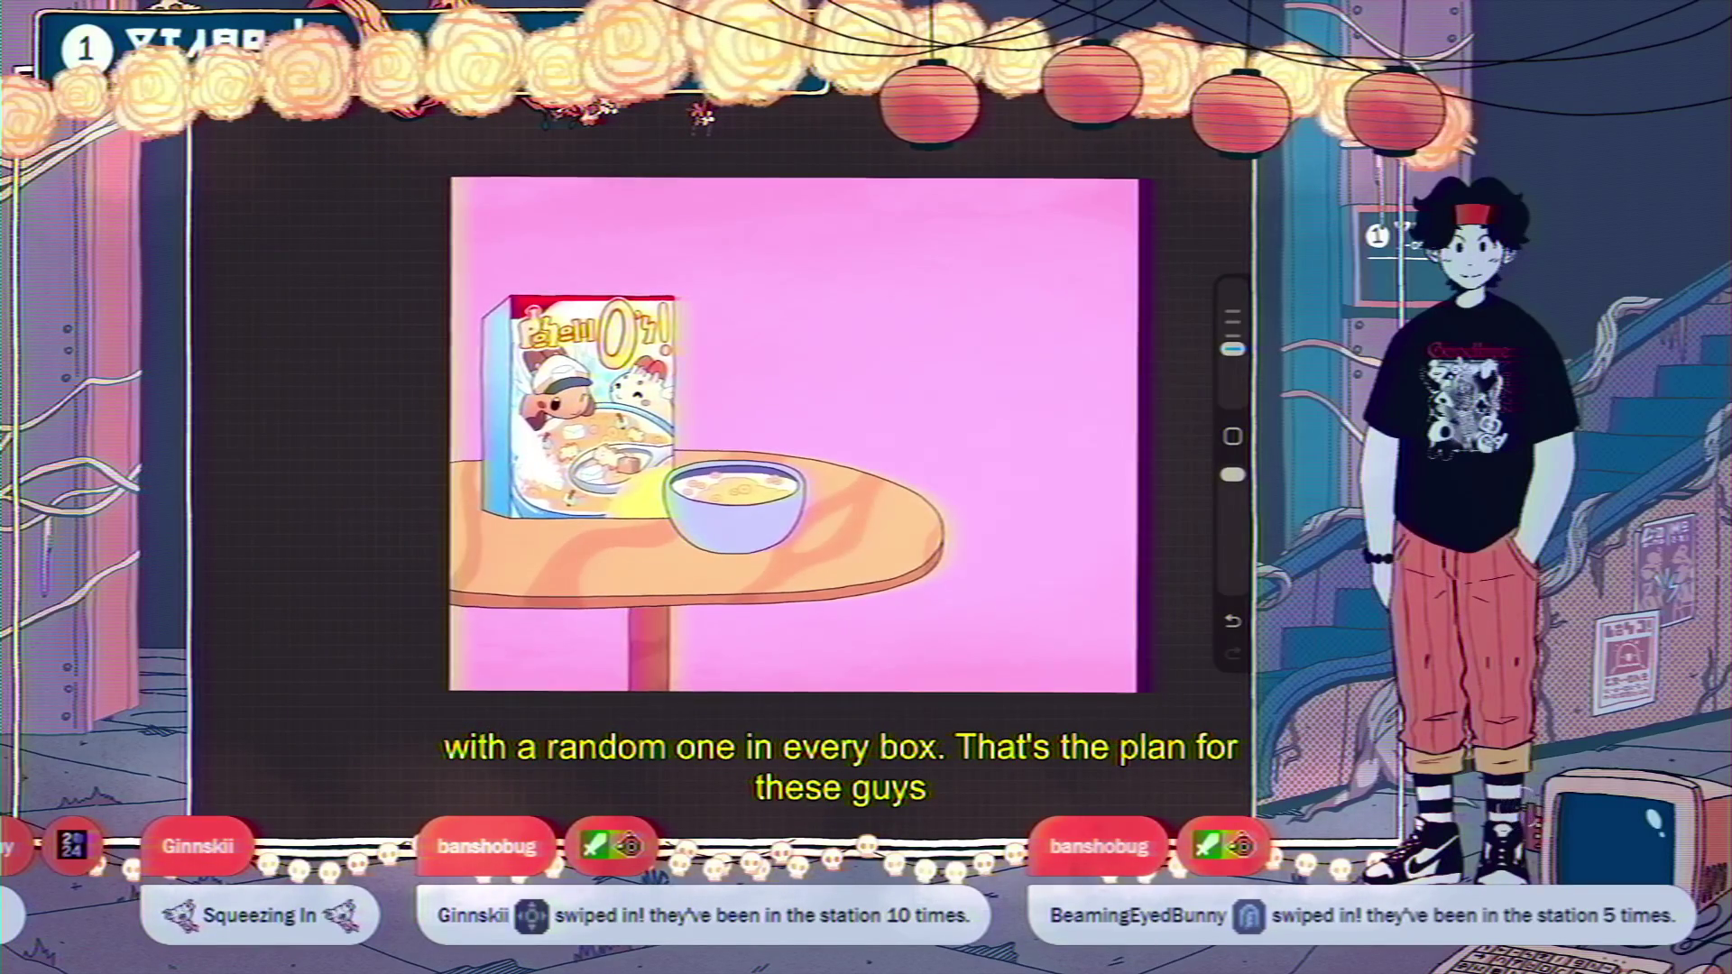